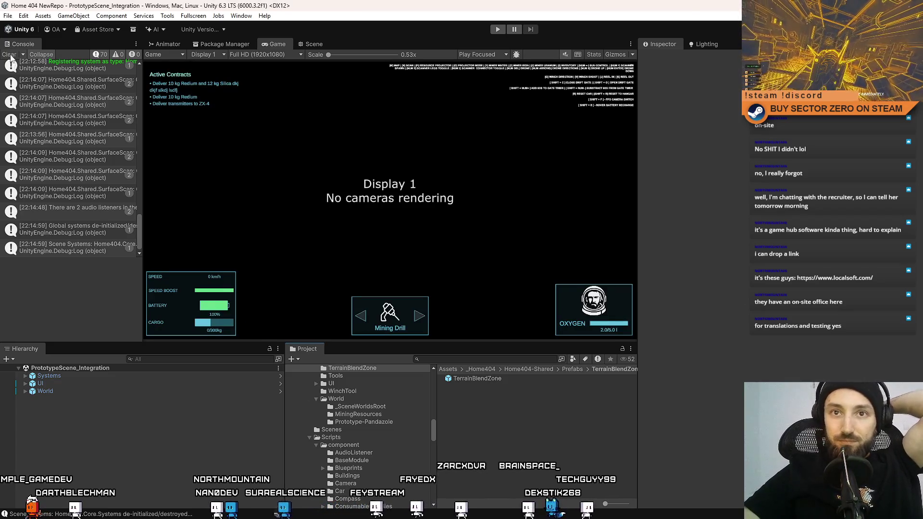
Enter Play mode and start the game from the Drift Miners main menu
left_click(497, 29)
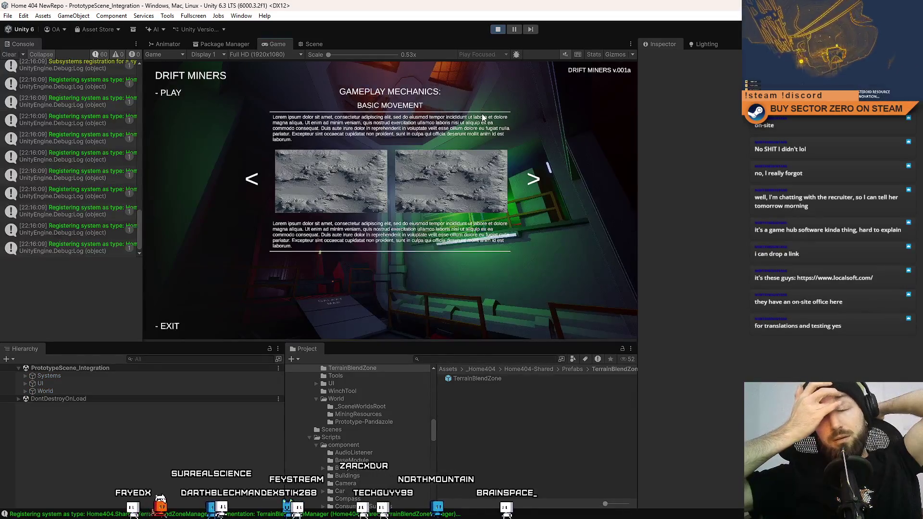
left_click(168, 92)
Walk from the quarters down the stairwell, past the Upgrades terminal, toward the corridor
key("w")
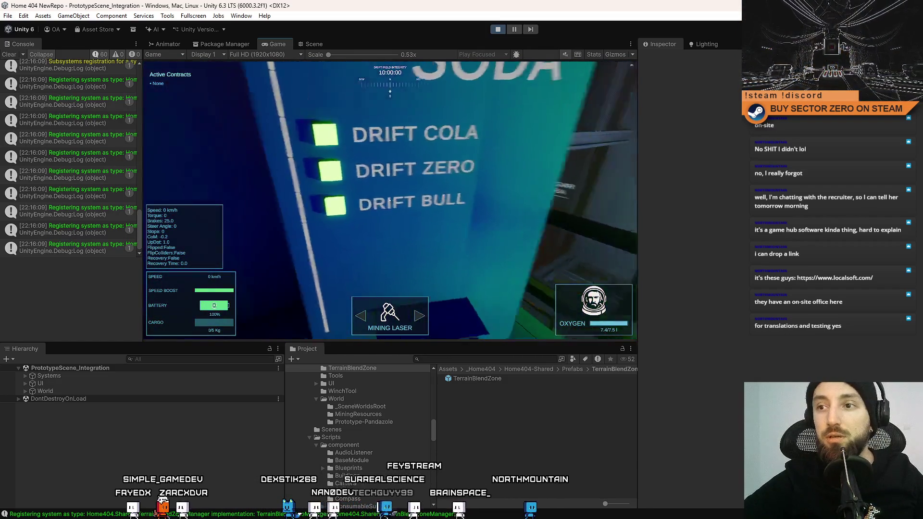
key("w")
key("w")
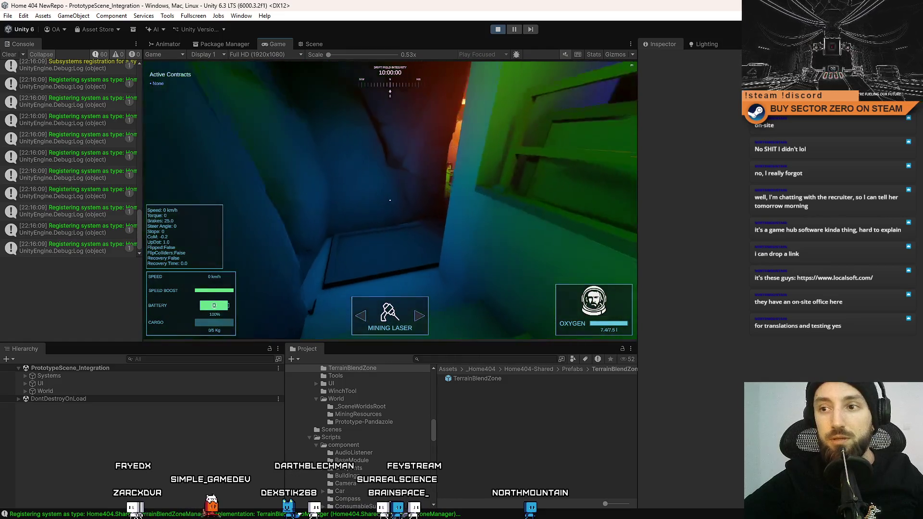
key("w")
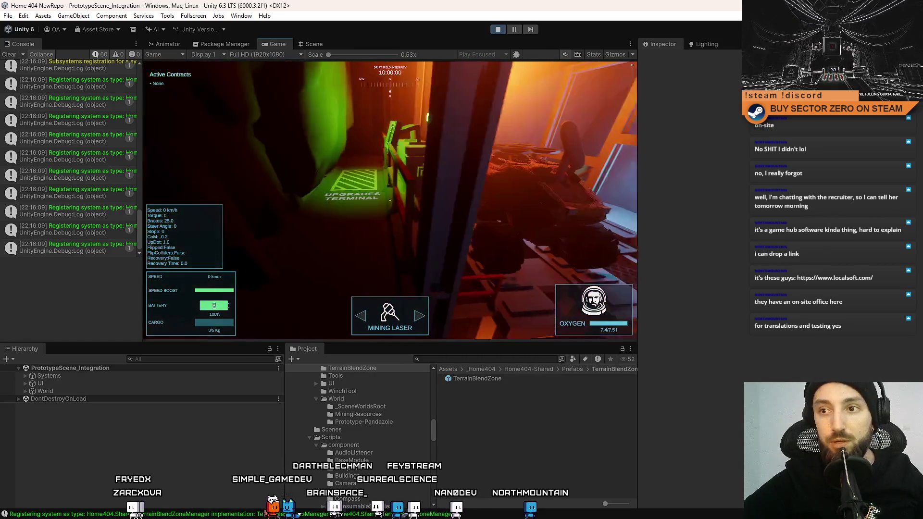
key("w")
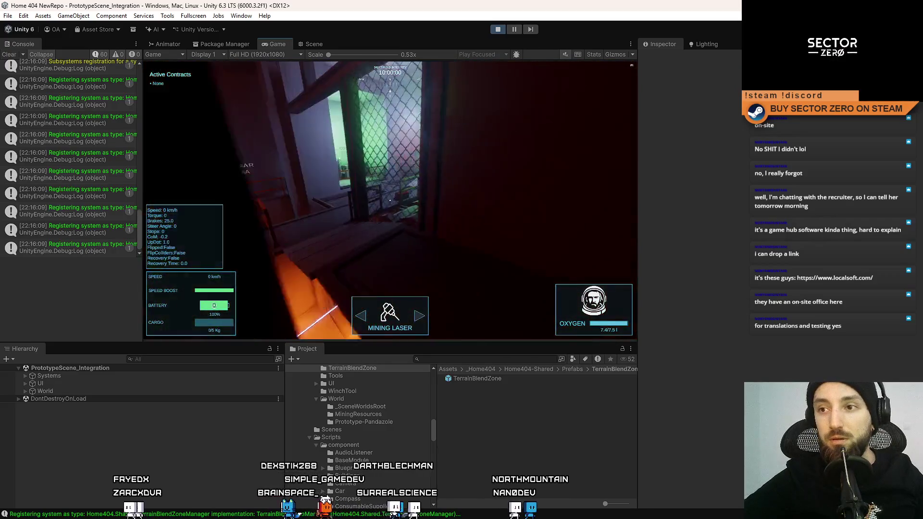
key("w")
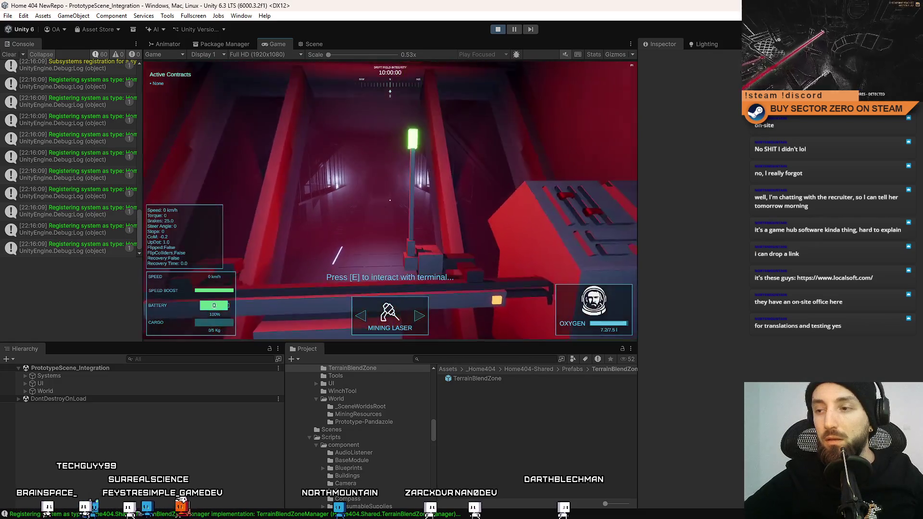
Approach the run terminal and raise the drift time by half a minute
key("w")
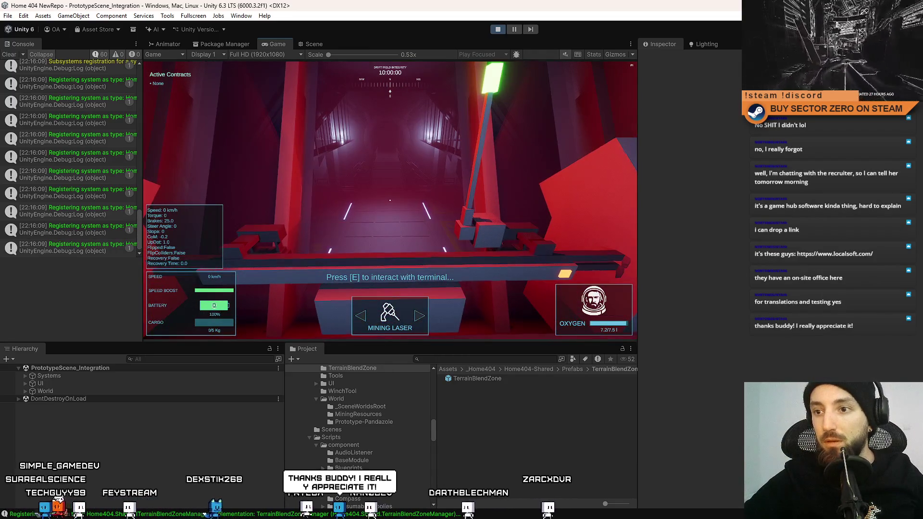
key("s")
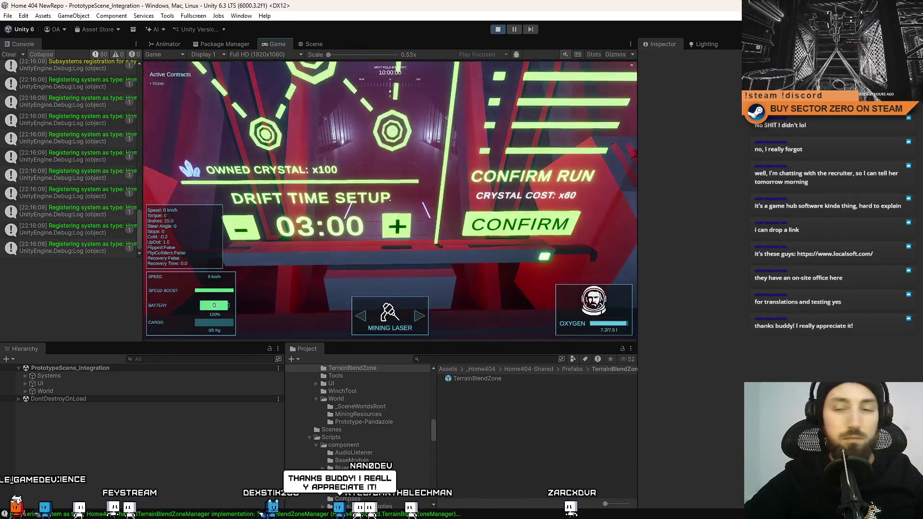
left_click(391, 204)
Raise the drift time to 04:00 and drive the rover forward through the tunnel
left_click(390, 204)
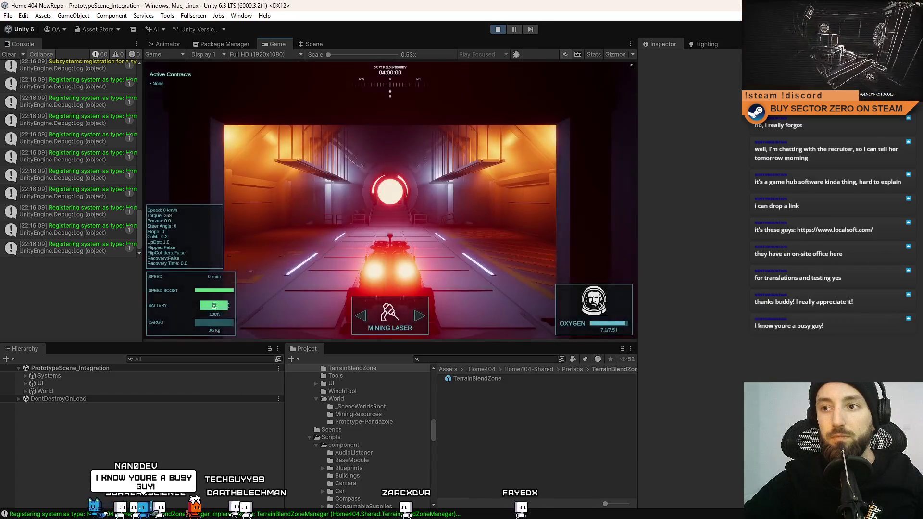
key("shift+w")
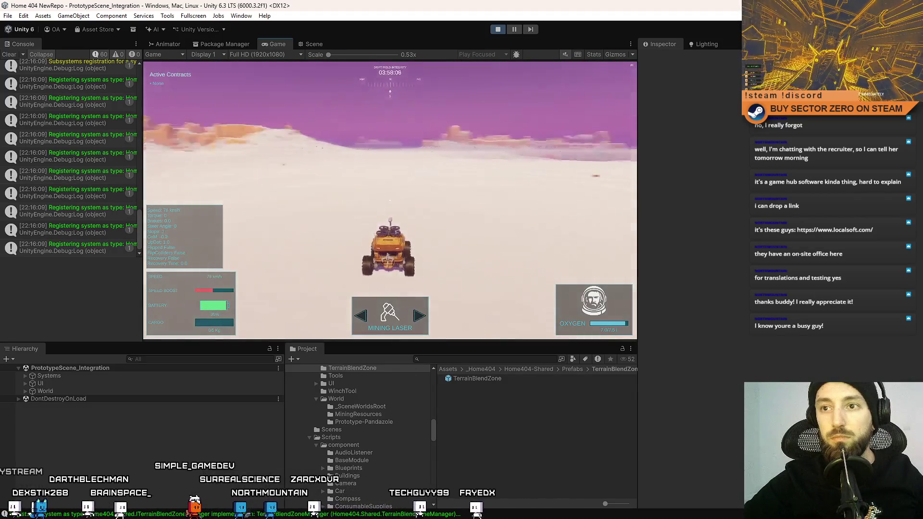
key("w")
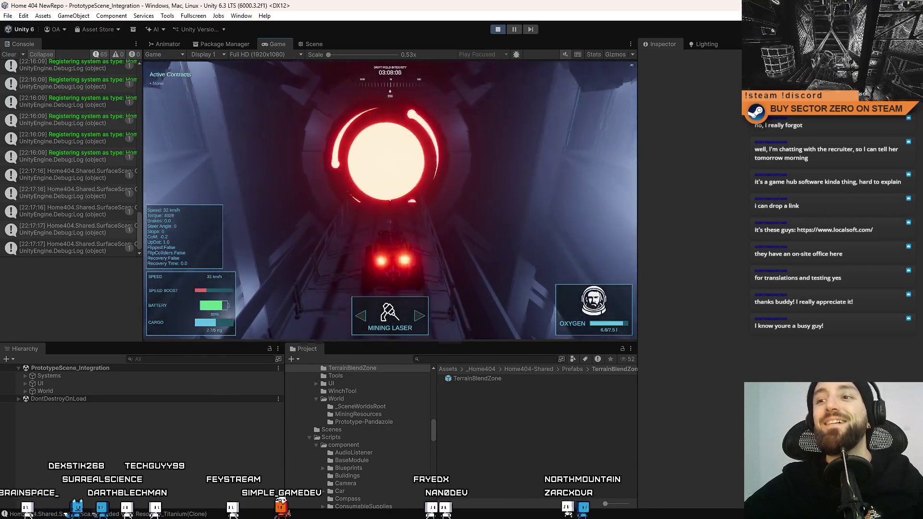
Check the cargo inventory for the collected Titanium and Platinum, then close it
key("Tab")
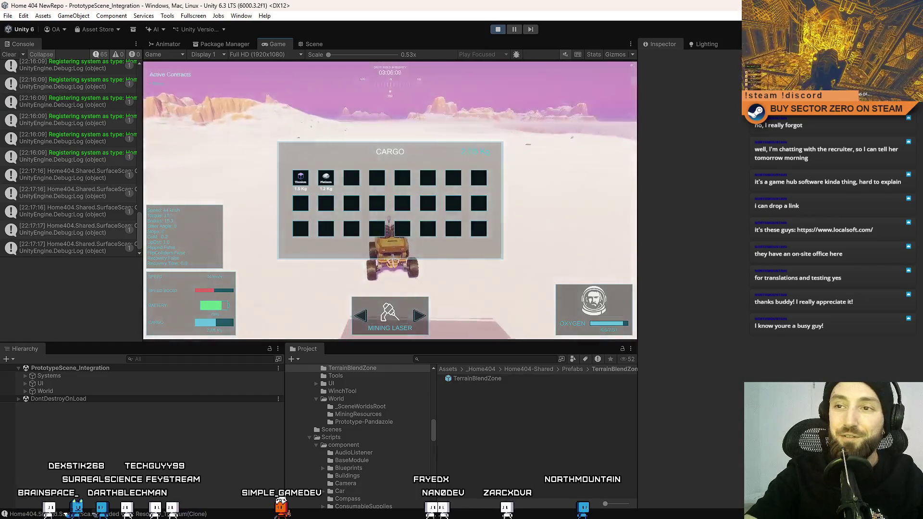
key("Tab")
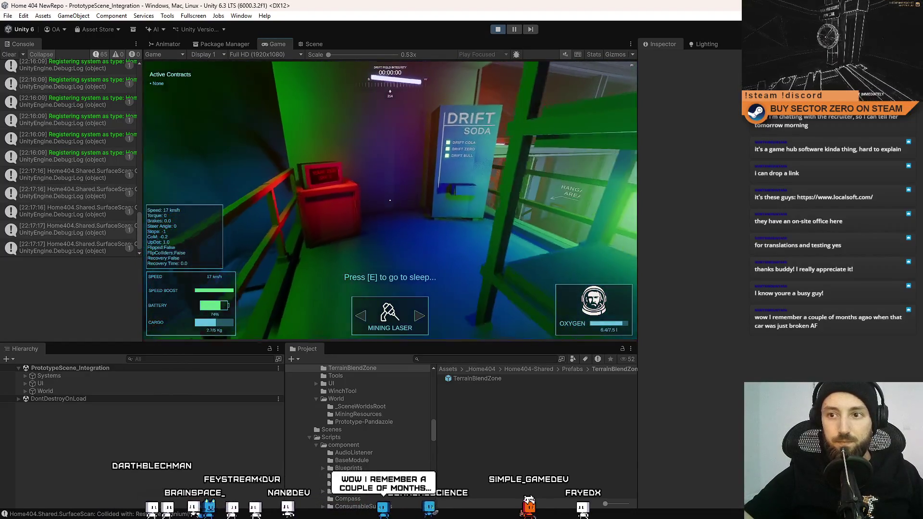
key("Tab")
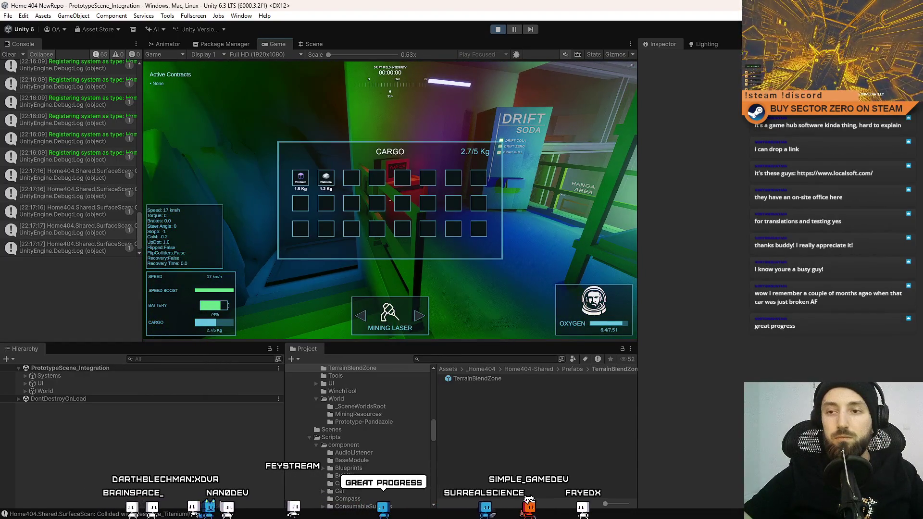
key("Tab")
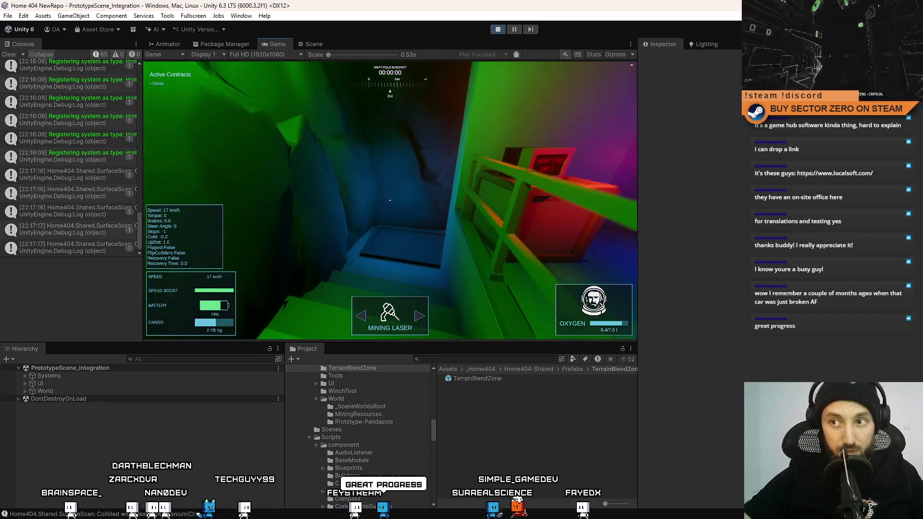
Walk down the stairwell toward the hangar, then exit Play mode with Escape and Ctrl+P
key("w")
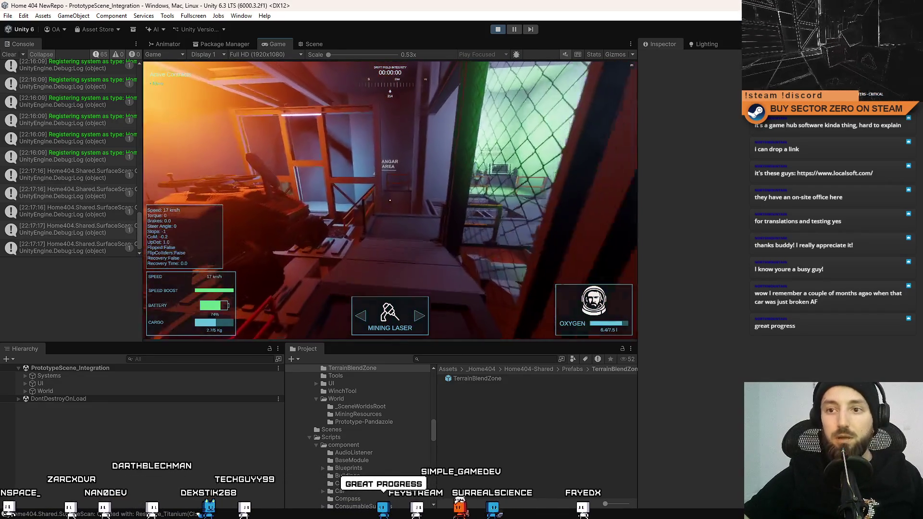
key("Escape")
key("ctrl+p")
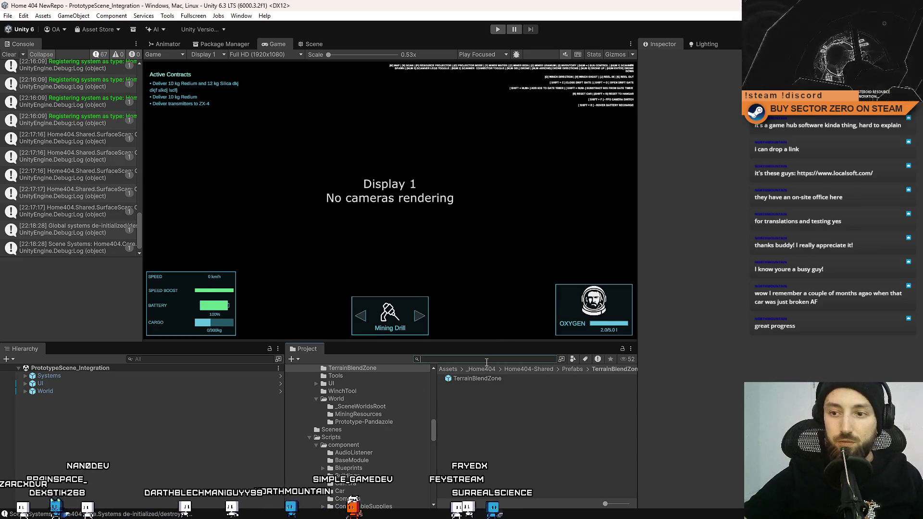
left_click(487, 360)
Search the Project panel for 'run fail' and open the RunFailSystem script in Visual Studio
type("reset")
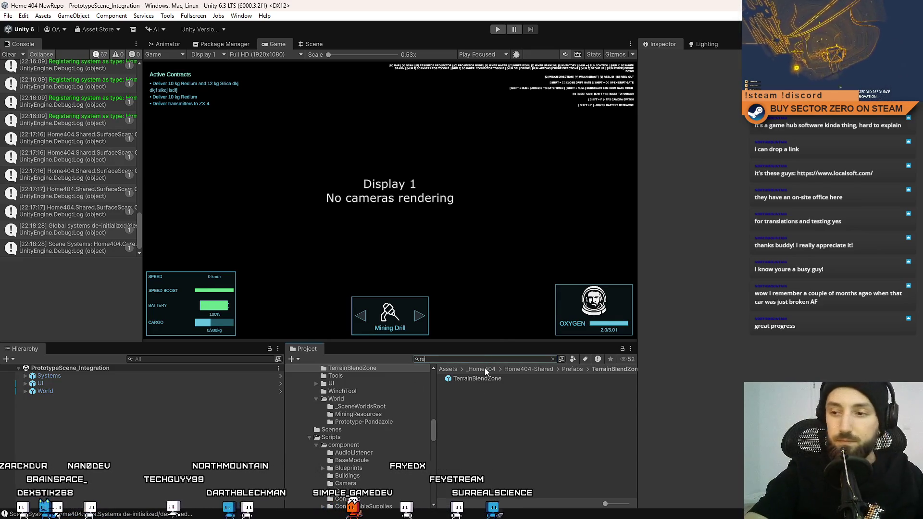
scroll(561, 447, "down", 5)
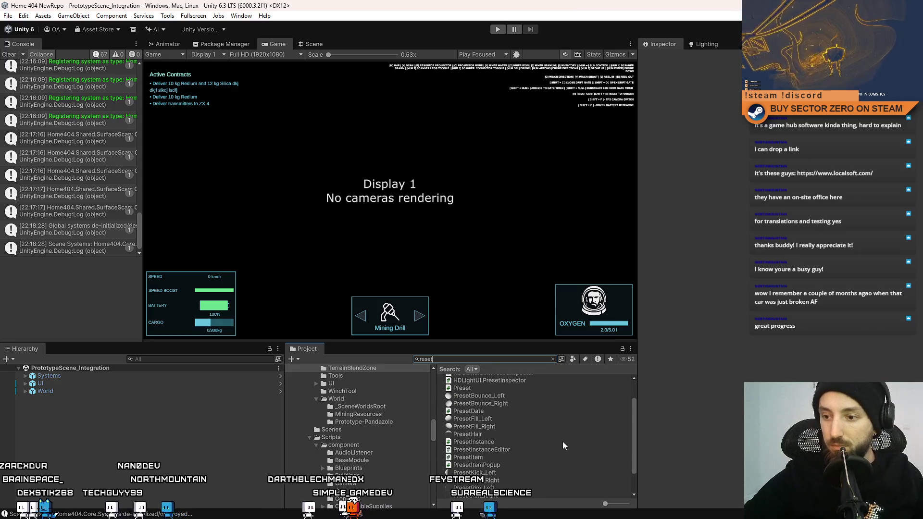
scroll(562, 441, "up", 3)
left_click(486, 368)
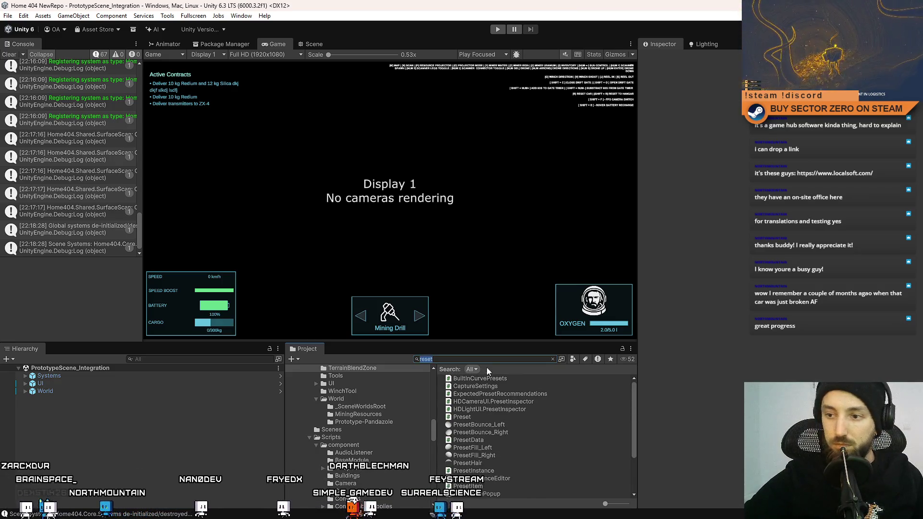
type("run ")
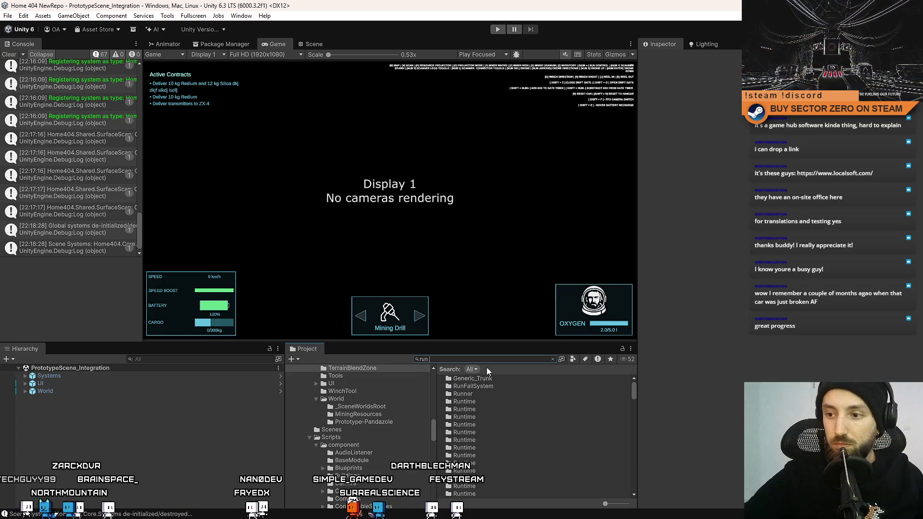
type("fail")
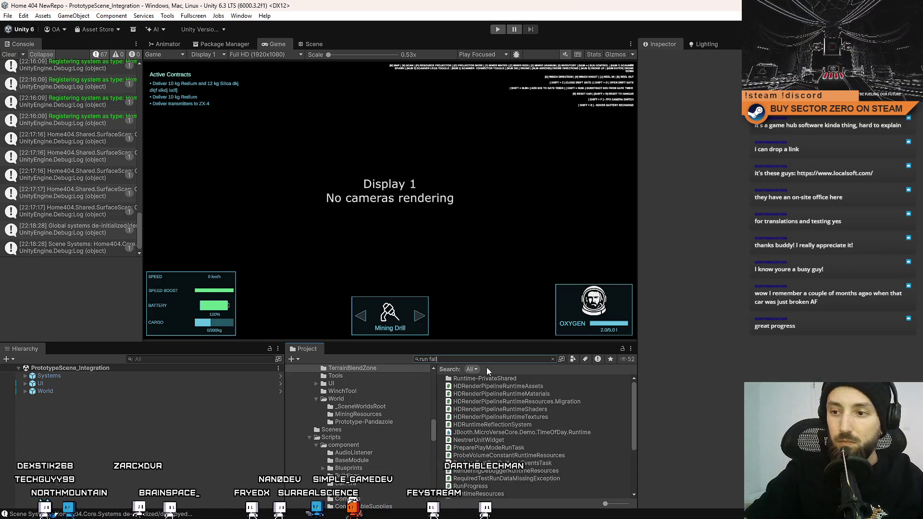
left_click(486, 440)
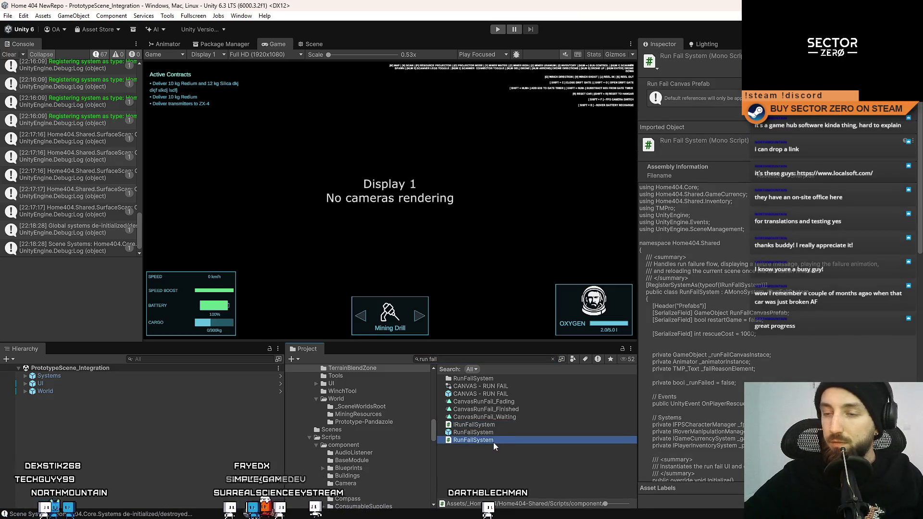
double_click(494, 441)
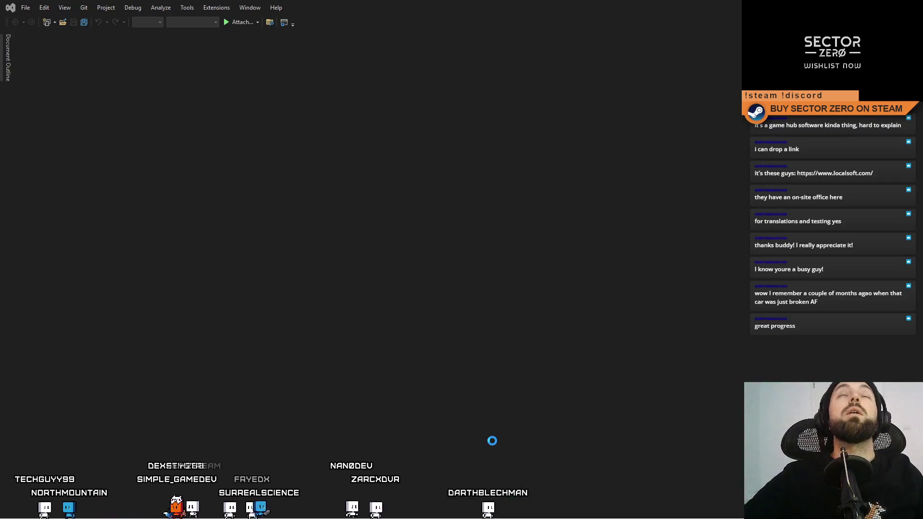
Uncomment the _playerInventorySystem.RemoveAllItems() call in RunFailSystem.cs, save, and return to Unity
left_click(306, 172)
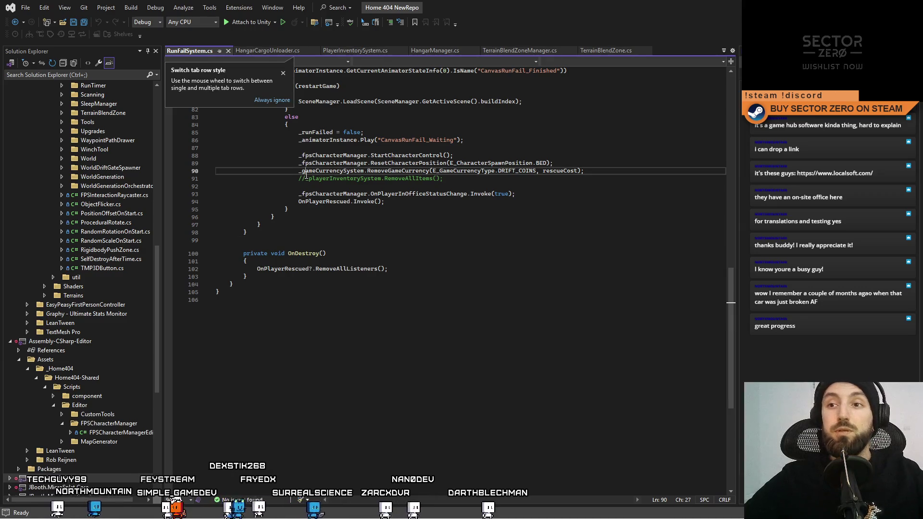
left_click(326, 179)
key("ctrl+k")
key("ctrl+u")
left_click(517, 264)
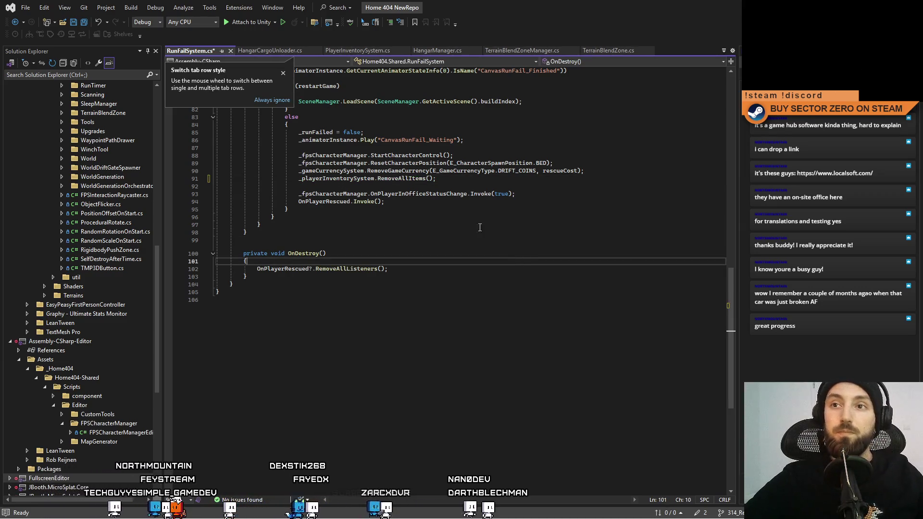
left_click(279, 70)
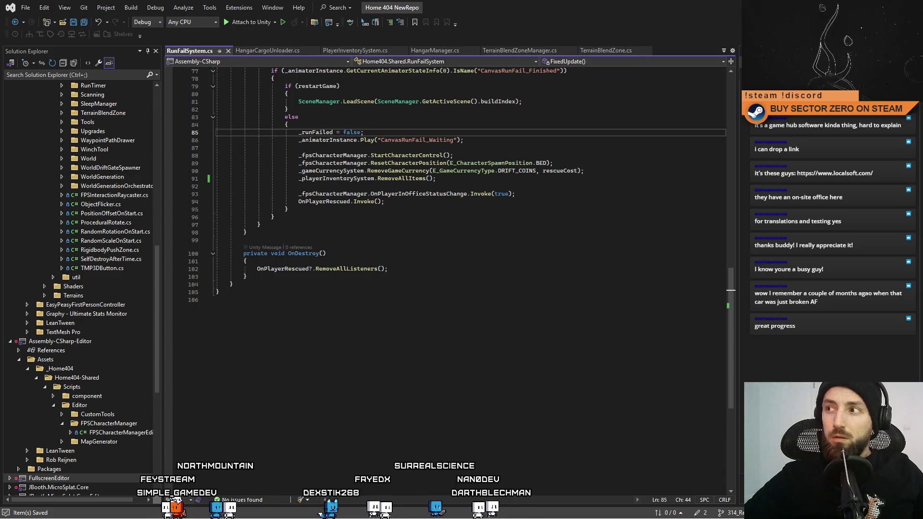
key("alt+Tab")
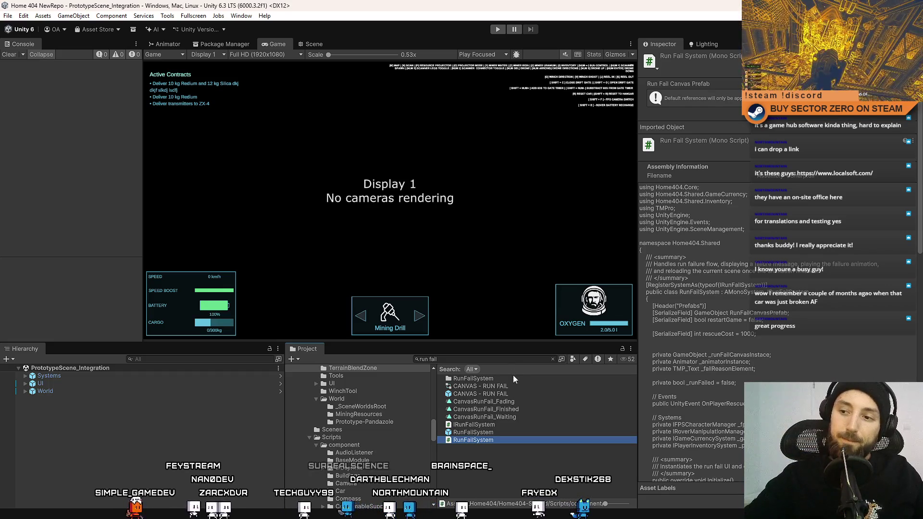
Review the CanvasRunFail_Fading and CanvasRunFail_Finished animations, then open the CANVAS - RUN FAIL prefab
left_click(510, 393)
left_click(512, 403)
left_click(512, 412)
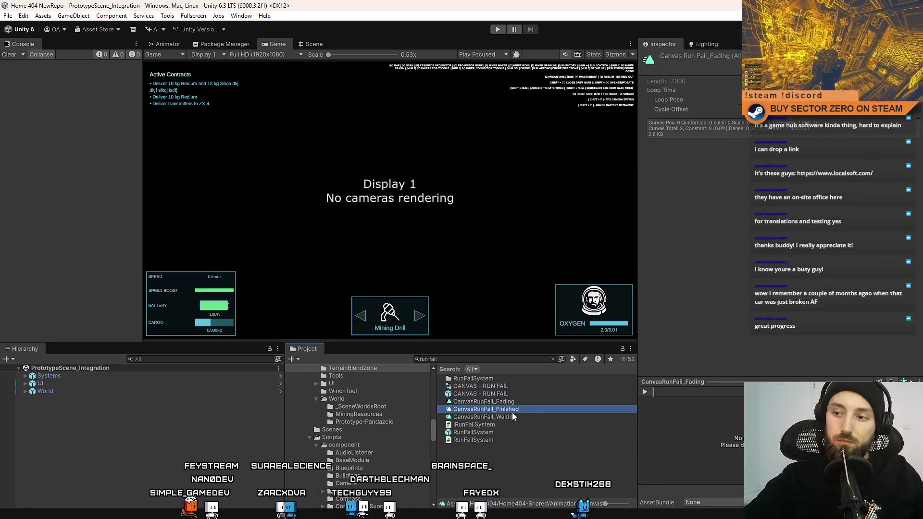
left_click(517, 393)
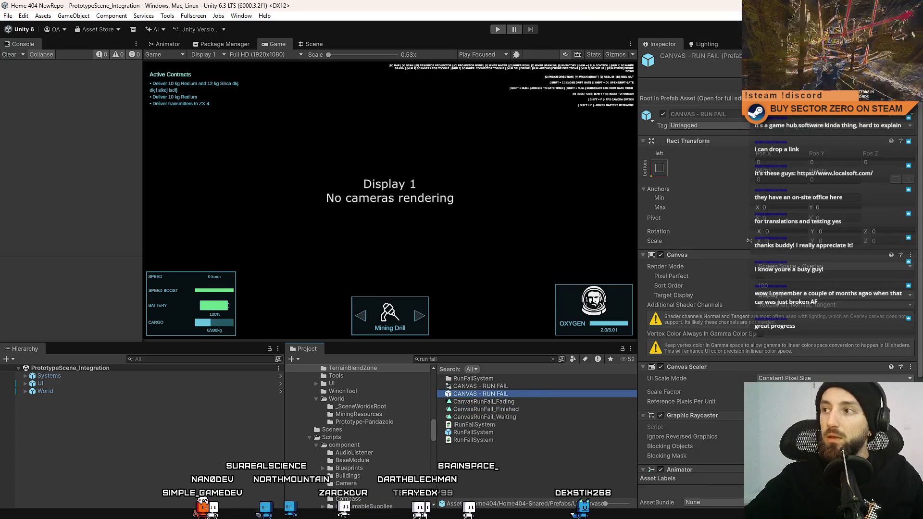
double_click(518, 393)
Inspect the prefab's failure text, gradient background image and root canvas settings
left_click(154, 394)
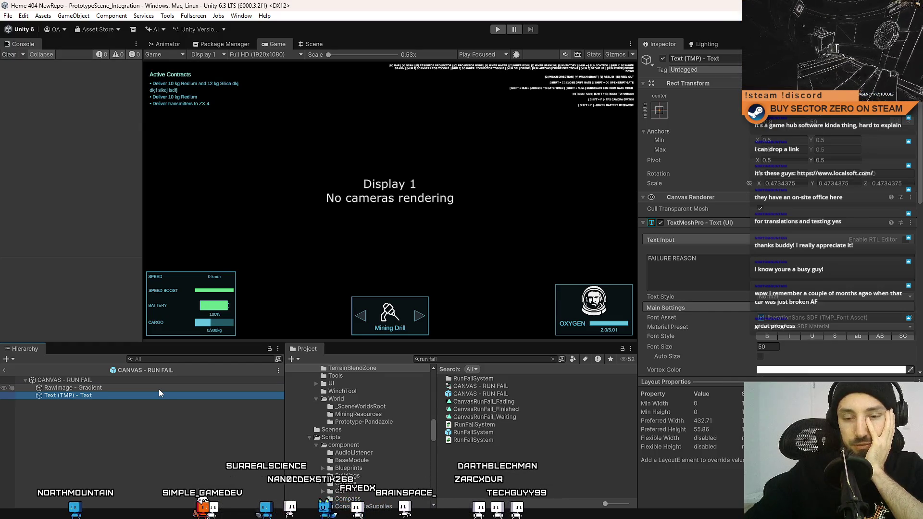
left_click(155, 386)
left_click(143, 394)
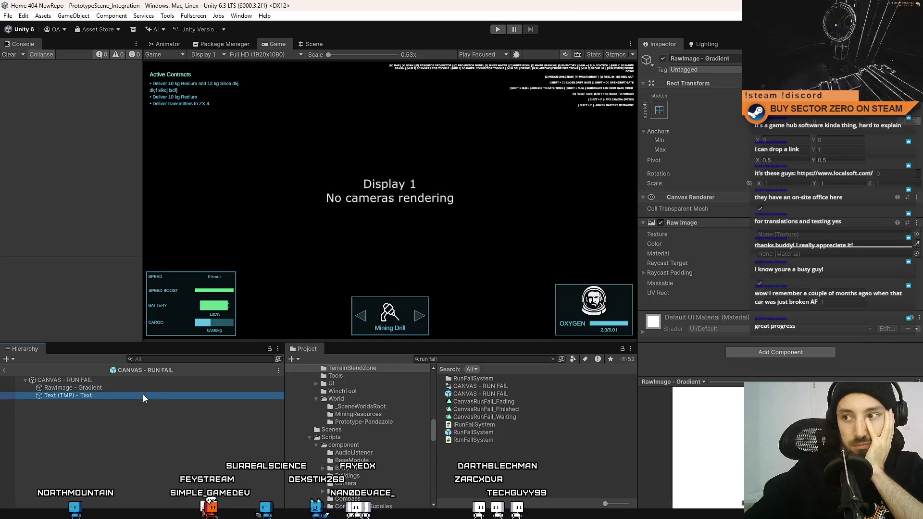
left_click(145, 388)
left_click(157, 380)
left_click(149, 387)
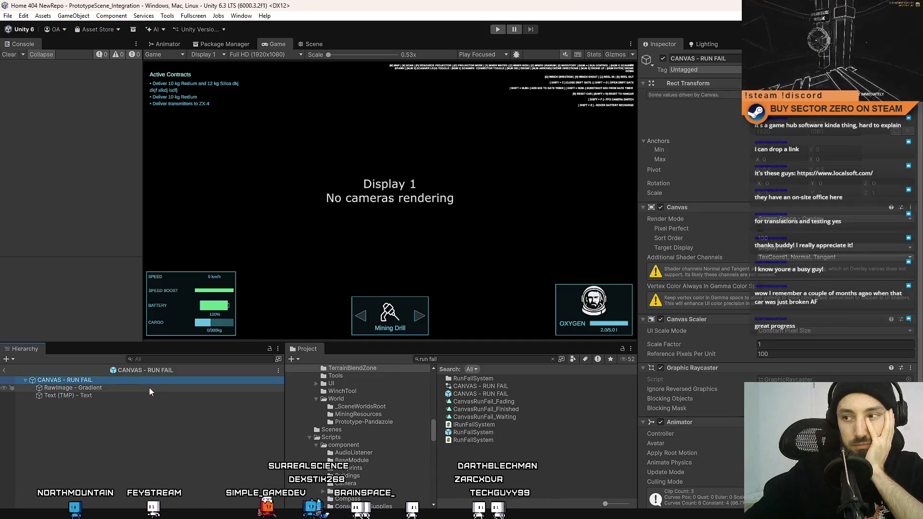
left_click(148, 382)
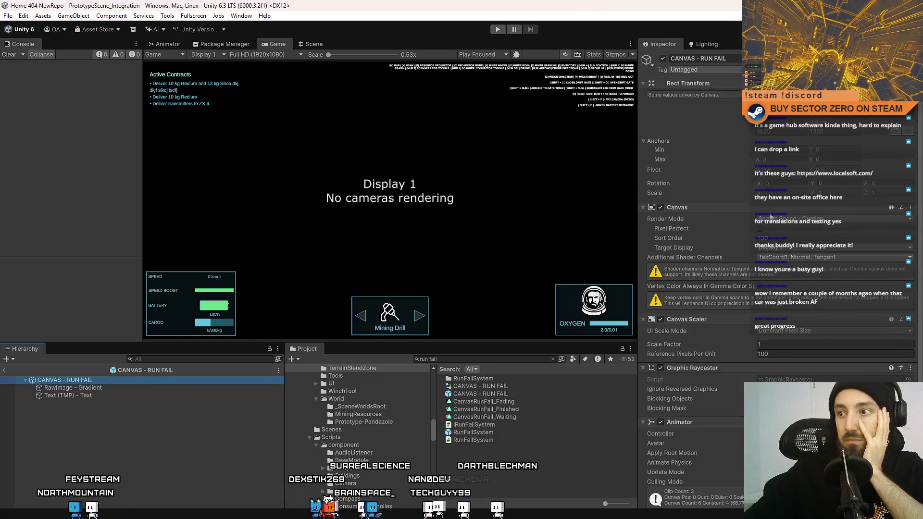
scroll(729, 214, "down", 3)
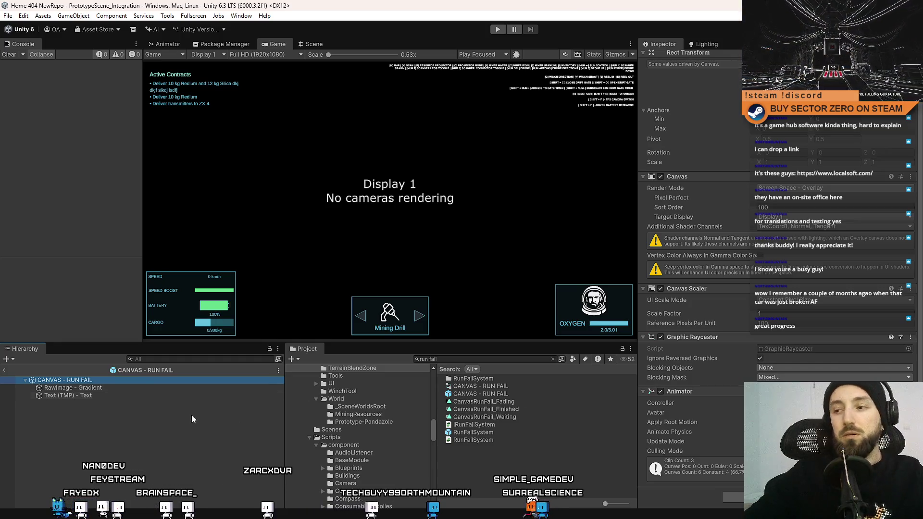
left_click(238, 17)
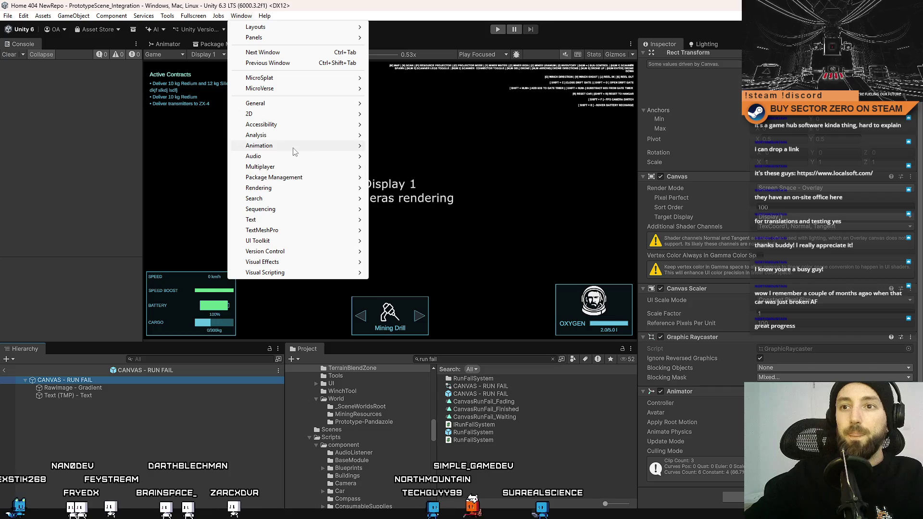
Show the canvas in the Scene view and duplicate Text (TMP) - Text as 'Text (TMP) - Text 2'
mouse_move(294, 145)
left_click(424, 158)
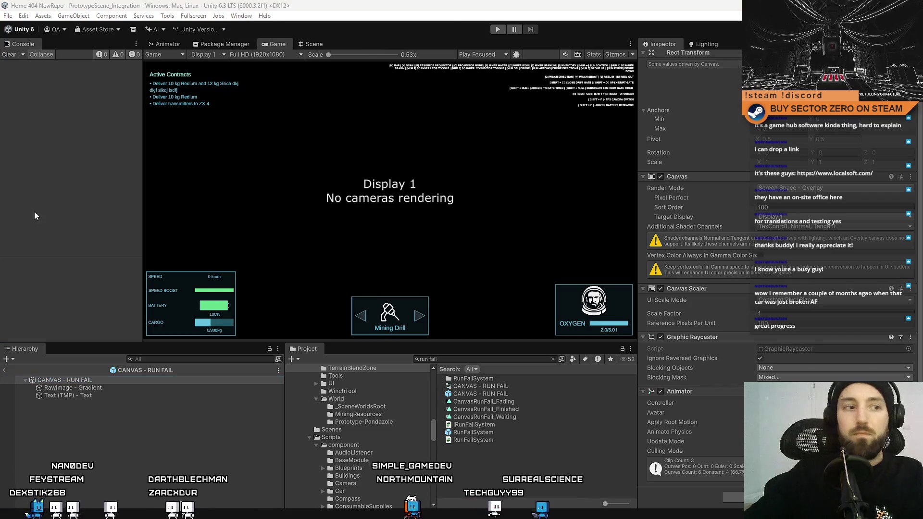
left_click(309, 45)
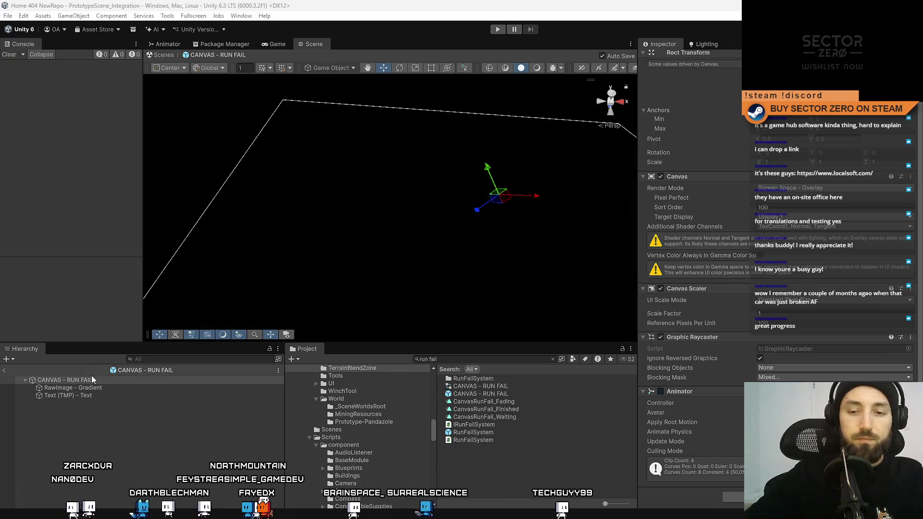
left_click(98, 396)
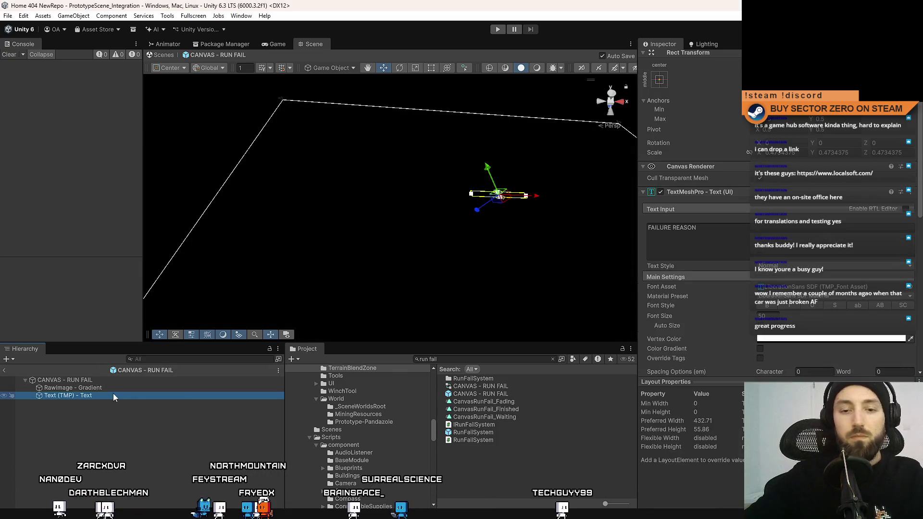
key("ctrl+d")
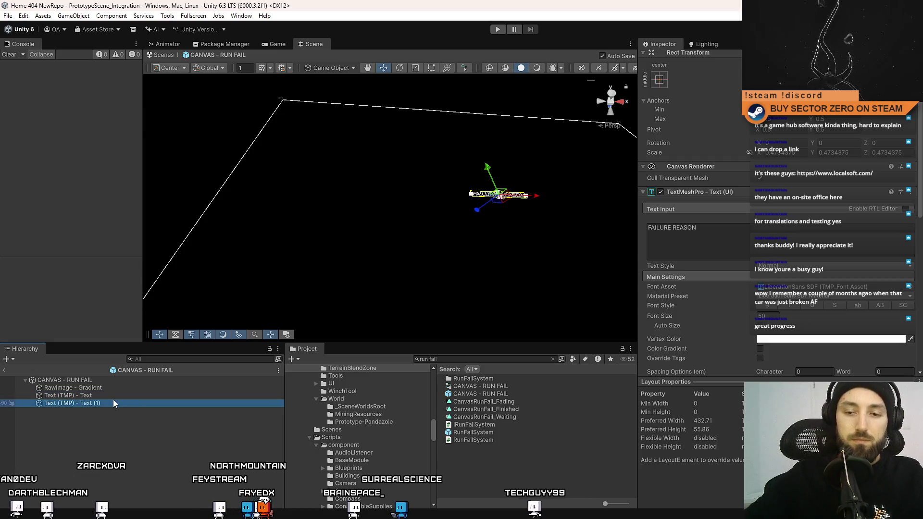
left_click(114, 400)
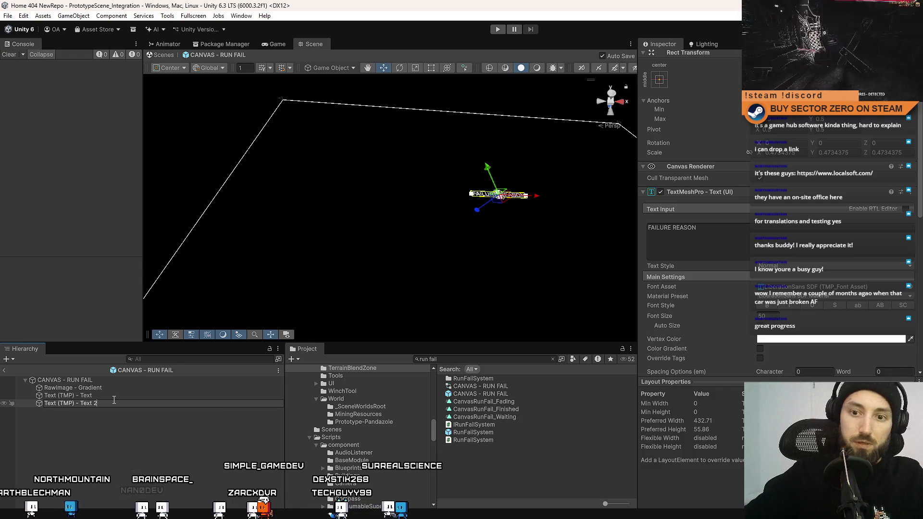
key("Return")
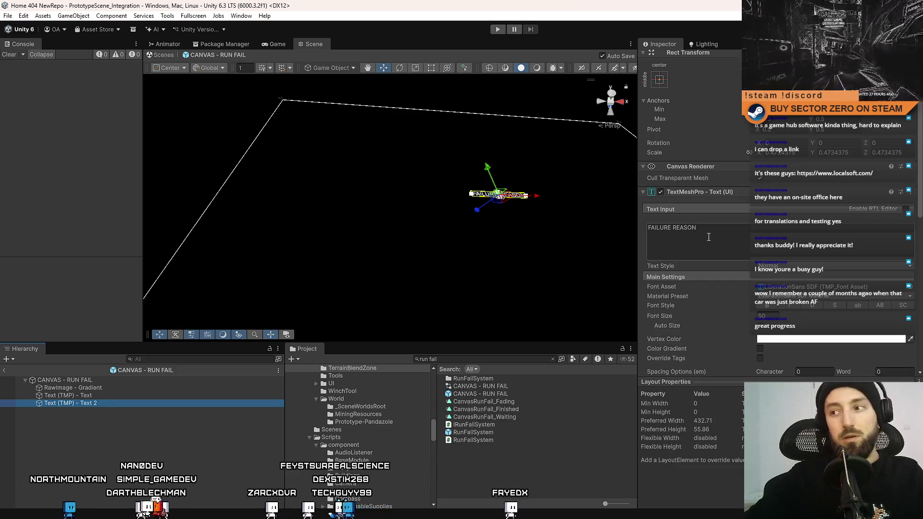
Type 'YOU'VE LOST ALL YOUR CARGO AND THE RESCUE OPERATION COST' into Text 2, then undo it
left_click(709, 237)
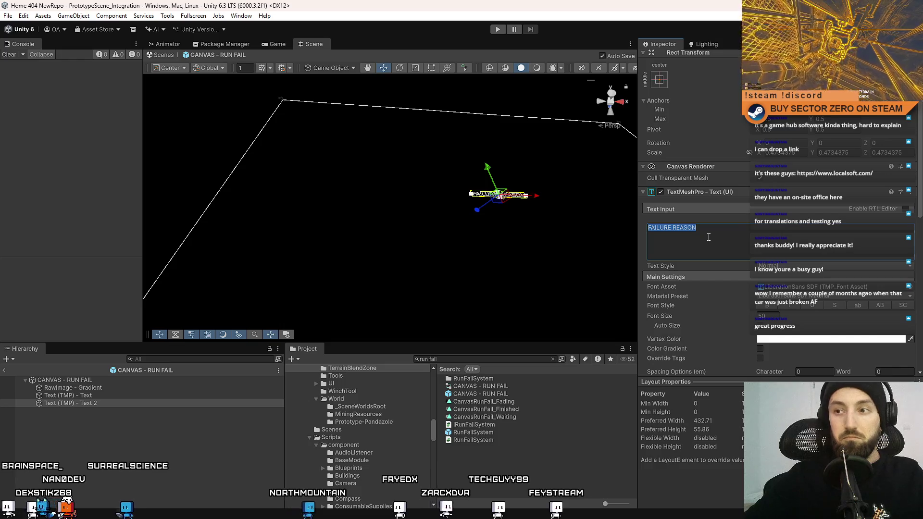
type("YOU")
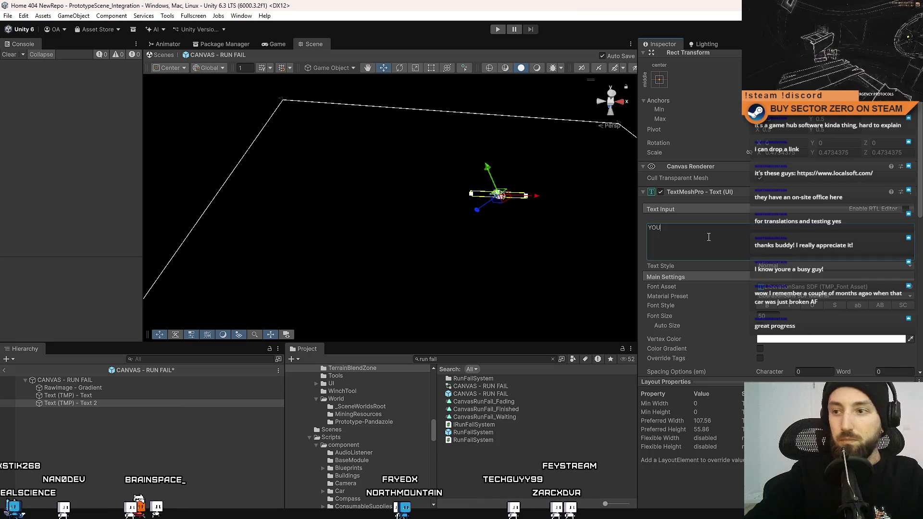
type("'VE LSOT")
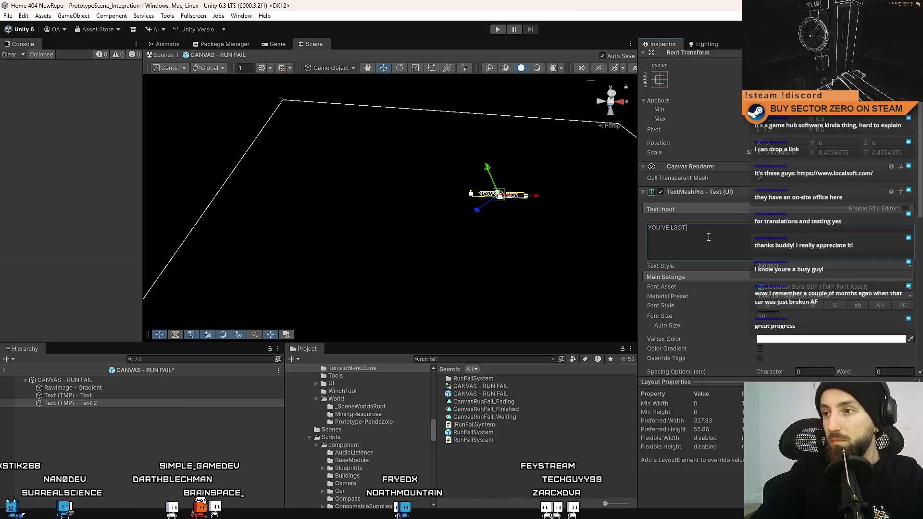
key("BackSpace")
key("BackSpace")
key("BackSpace")
type("O")
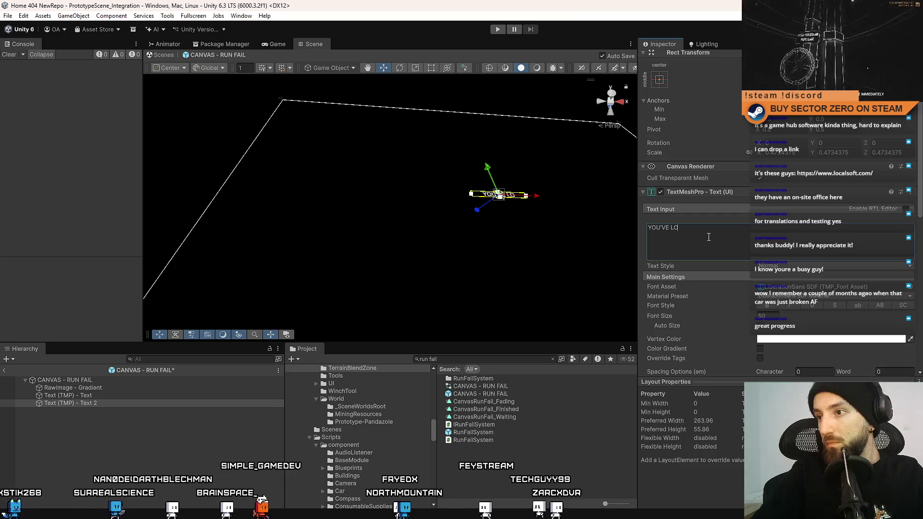
type("ST ")
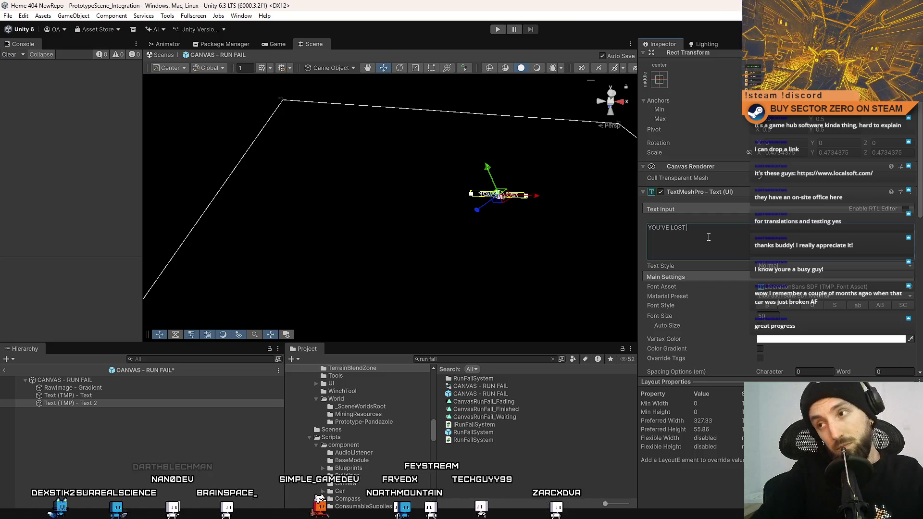
type("ALL YOUR CARGO")
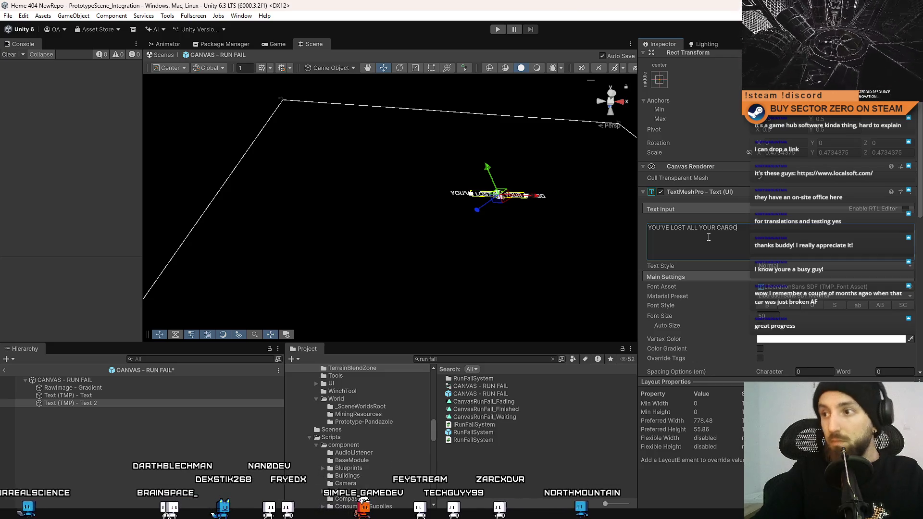
type(" AND THE RE")
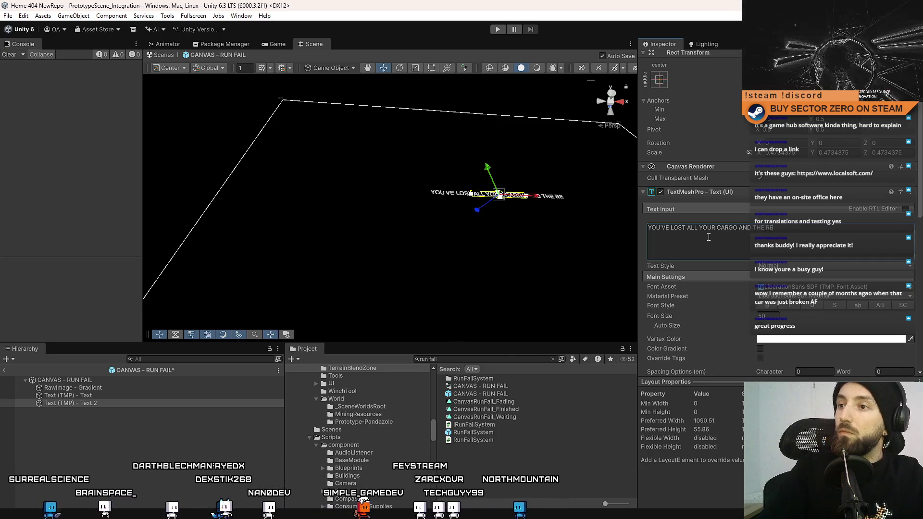
type("SC")
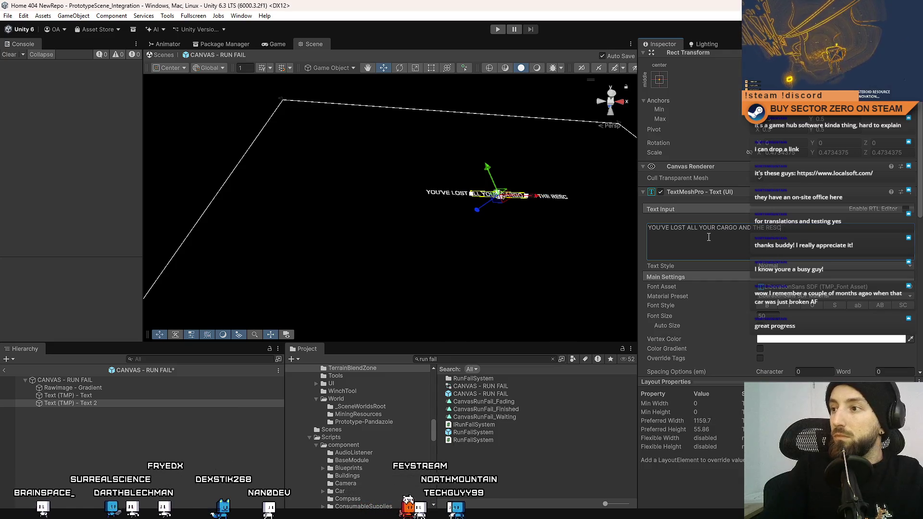
type("OE OPERATION")
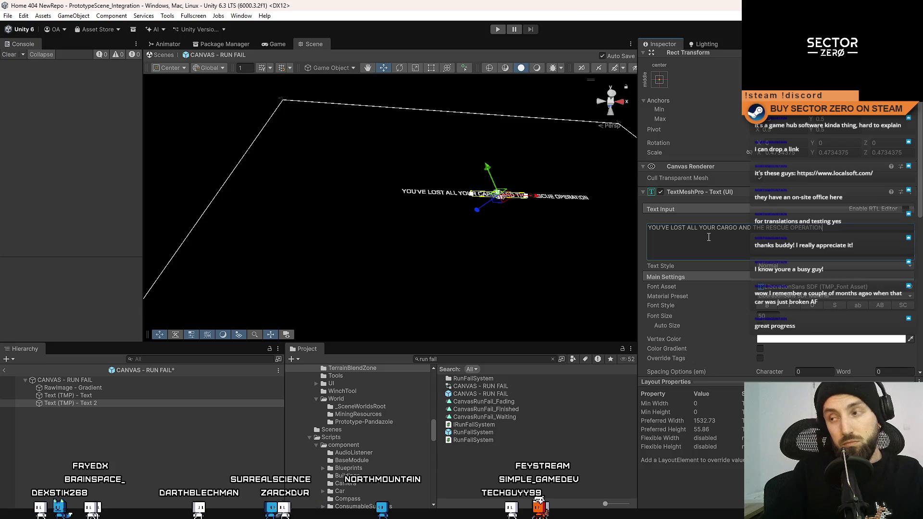
type("CPST _playerInventorySystem")
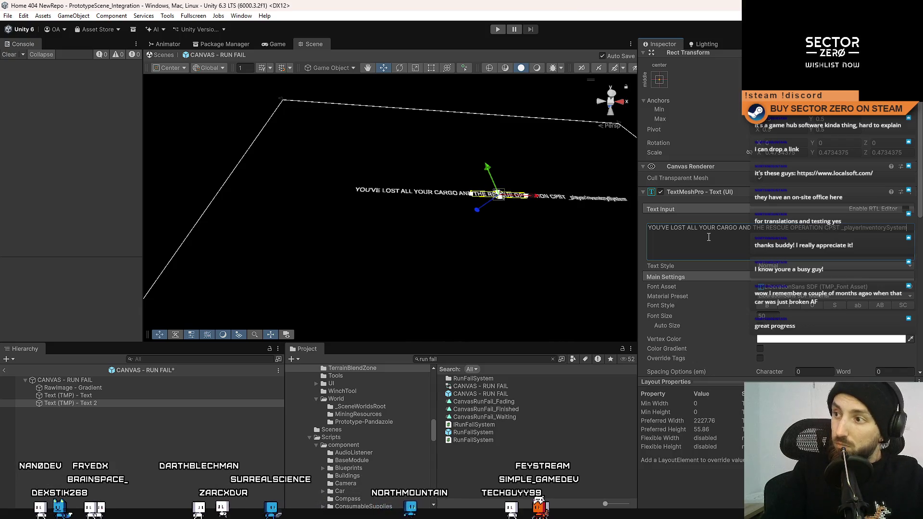
key("ctrl+z")
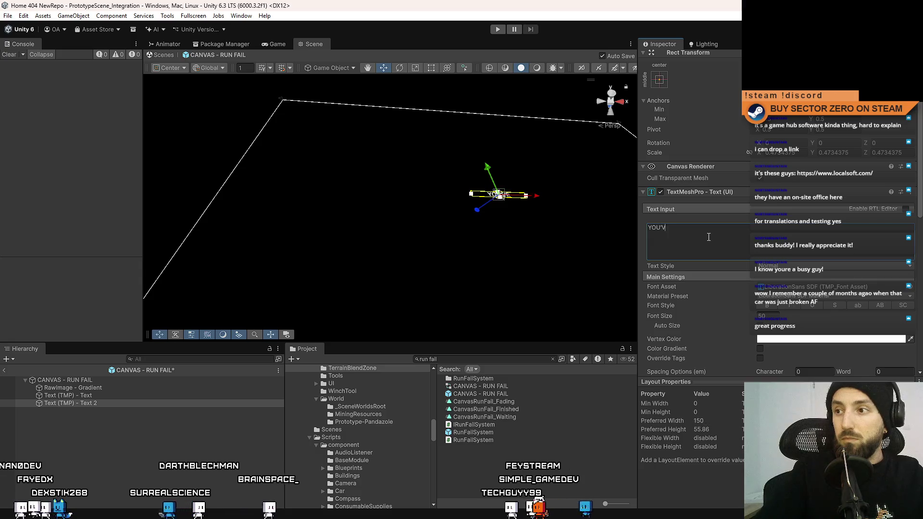
Extend the message with '1000 DC', then replace the whole text with 'YOUR CARGO WAS LOST'
type("E LOST ALL YOUR CAR")
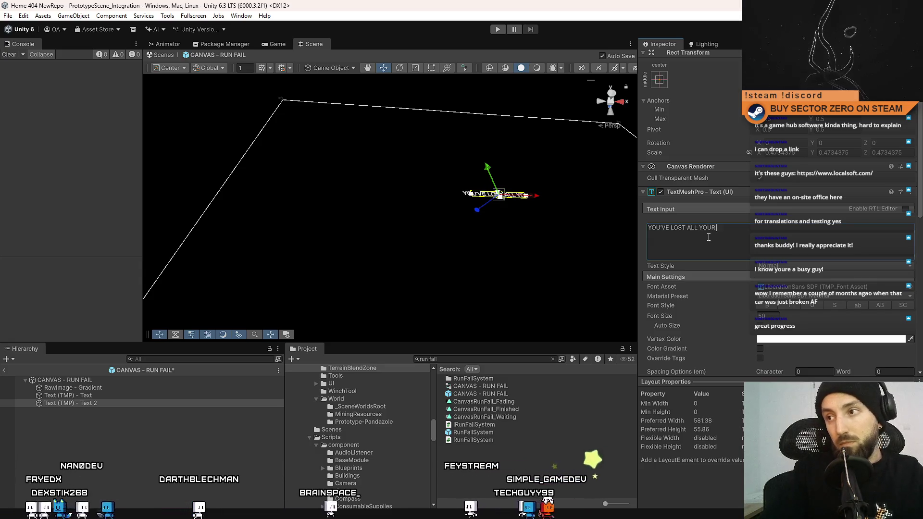
type("GO")
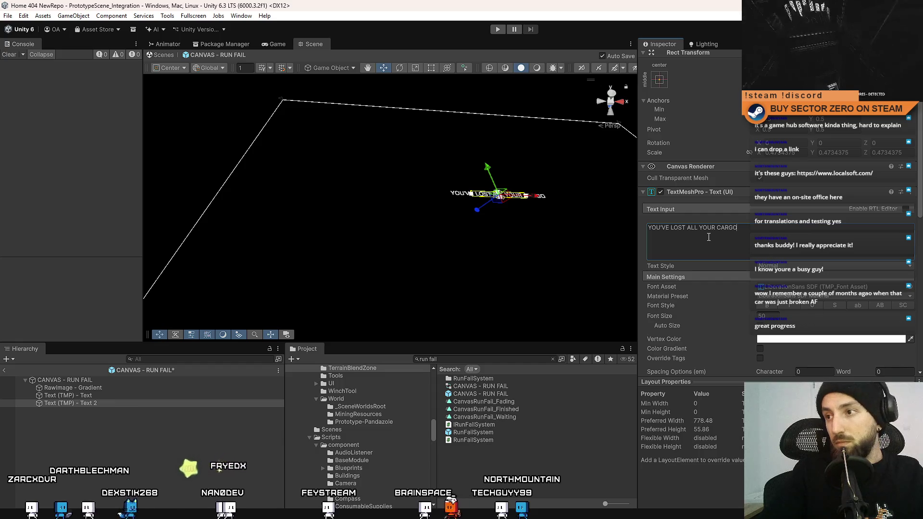
left_click(770, 228)
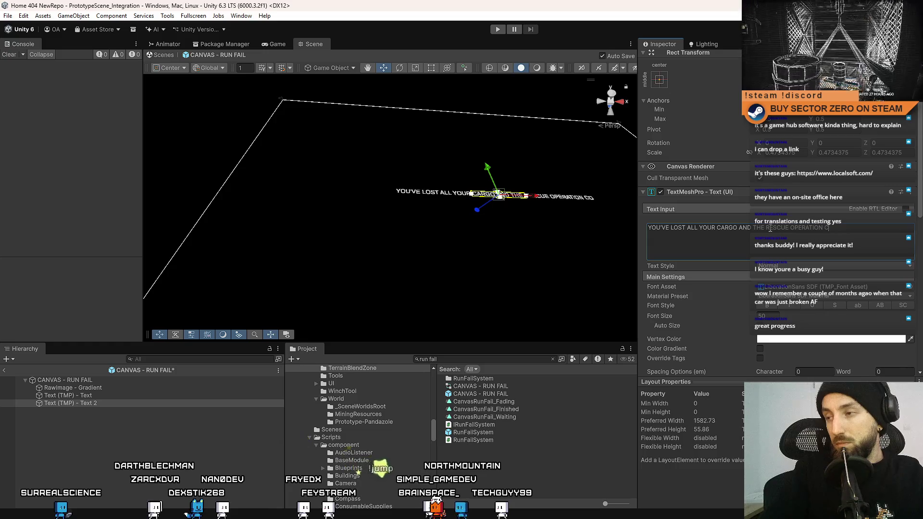
type("OST YOU 1000")
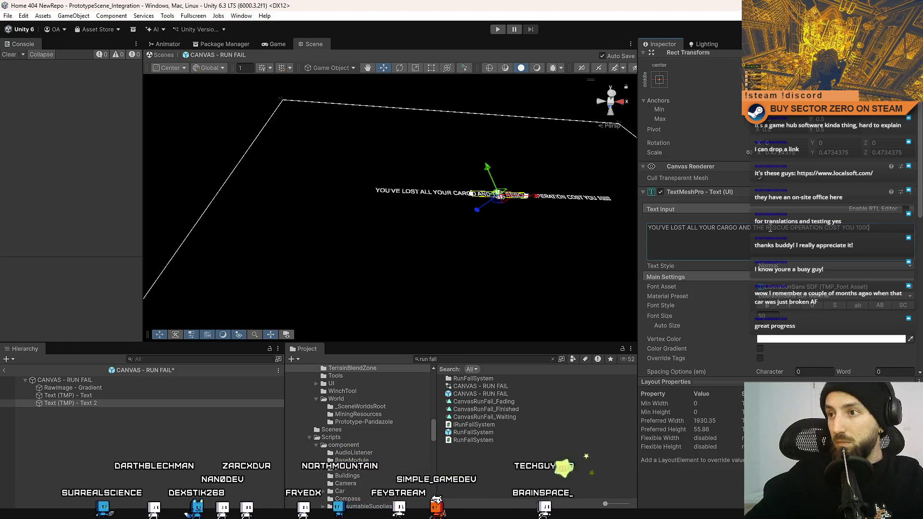
type(" DC")
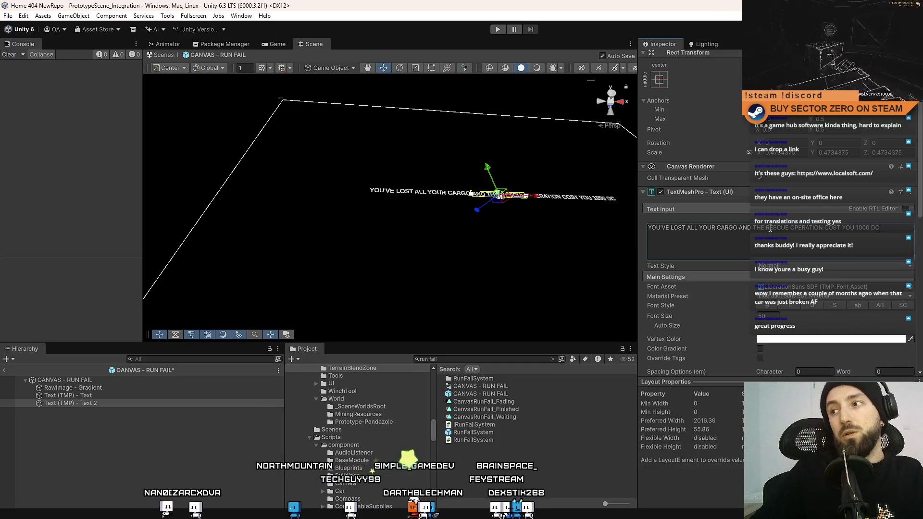
key("ctrl+a")
type("Y")
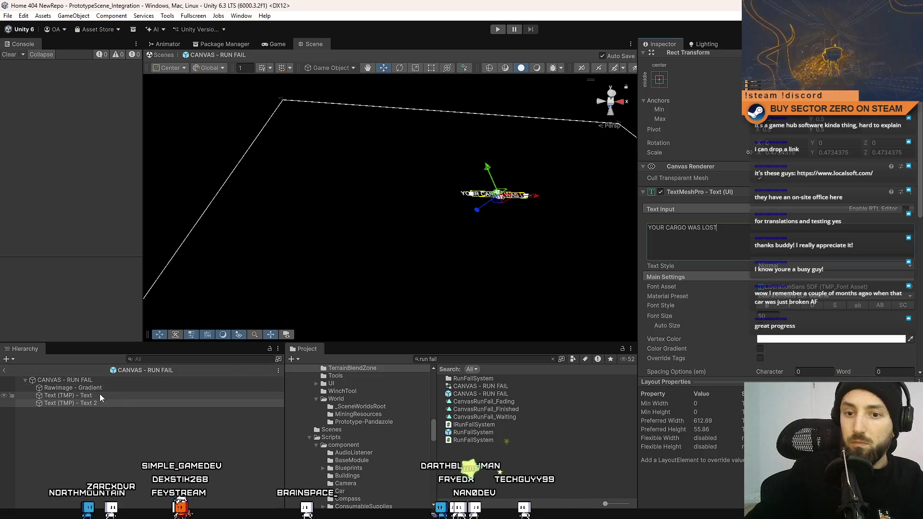
Duplicate the YOUR CARGO WAS LOST text into a RESCUE OPERATION COSTS line, then duplicate that line again
left_click(96, 403)
left_click_drag(488, 170, 490, 172)
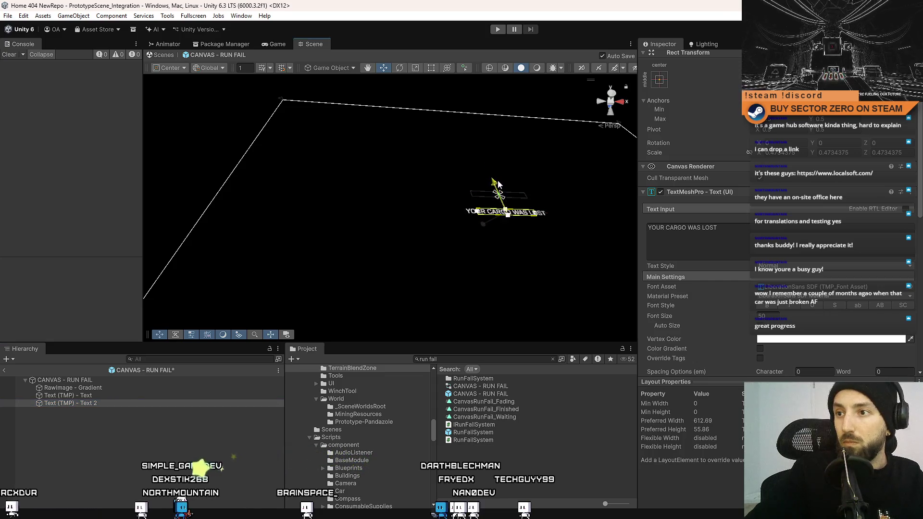
key("ctrl+d")
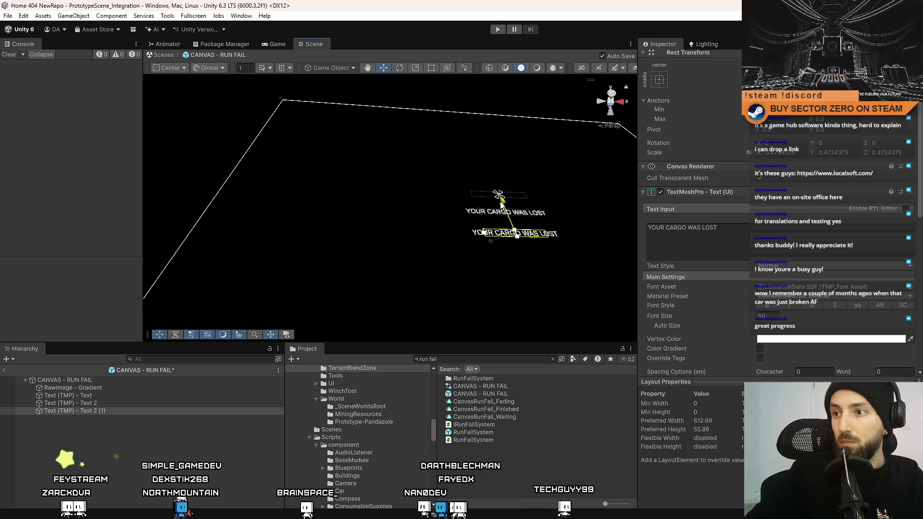
left_click(787, 239)
type("RESC")
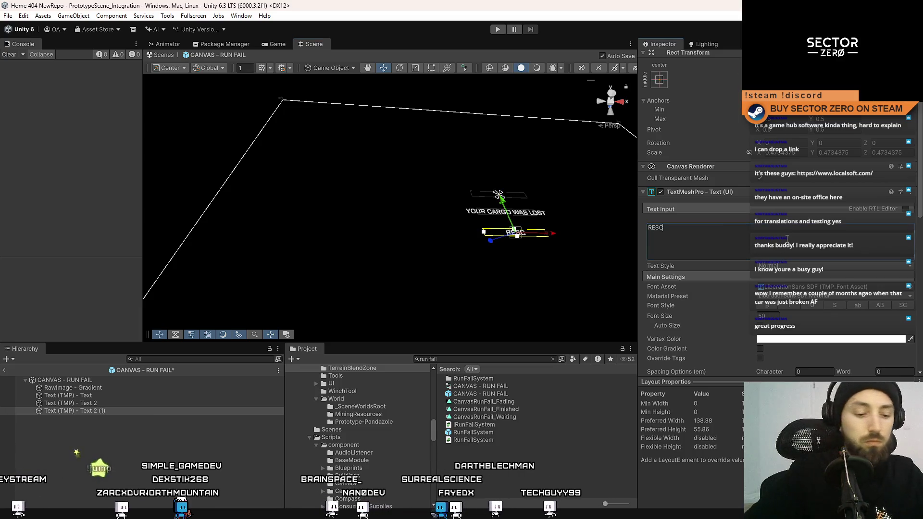
type("UE OPERAT")
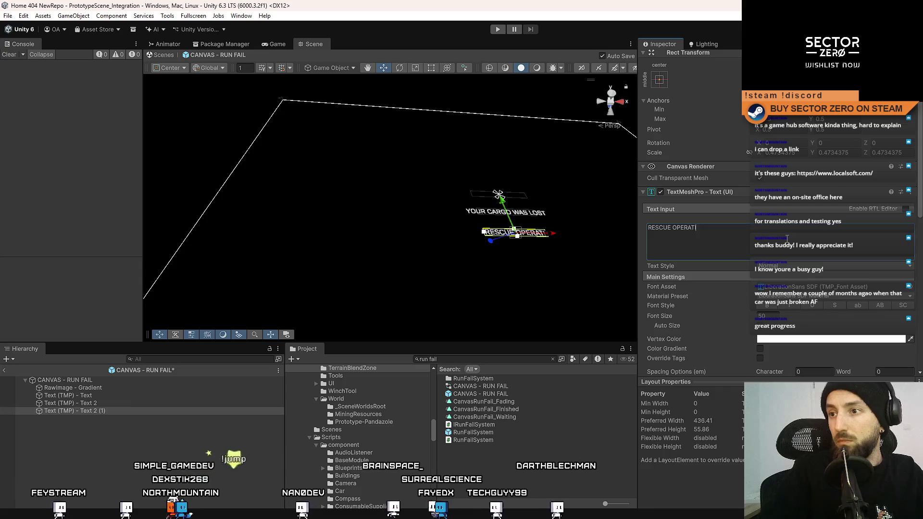
type("ION COSTS")
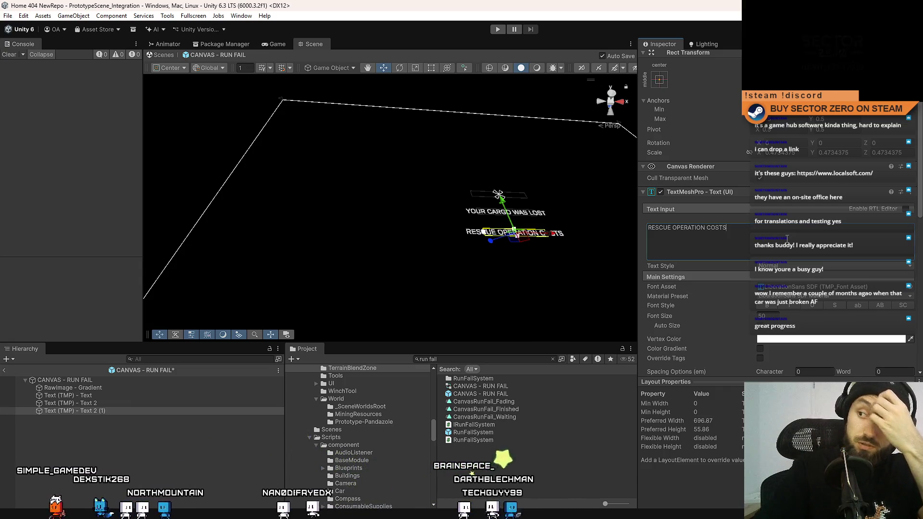
mouse_move(477, 200)
left_mouse_down()
mouse_move(550, 198)
mouse_move(530, 225)
mouse_move(504, 230)
mouse_move(442, 177)
left_mouse_up()
key("ctrl+d")
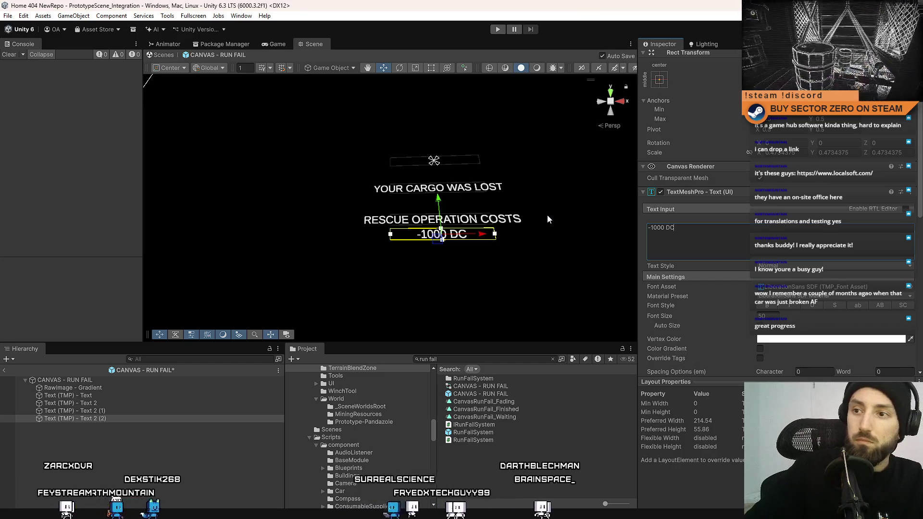
Make the -1000 DC text red and change the rescue line to read RESCUE OPERATION COSTS:
left_click(793, 339)
left_click(870, 257)
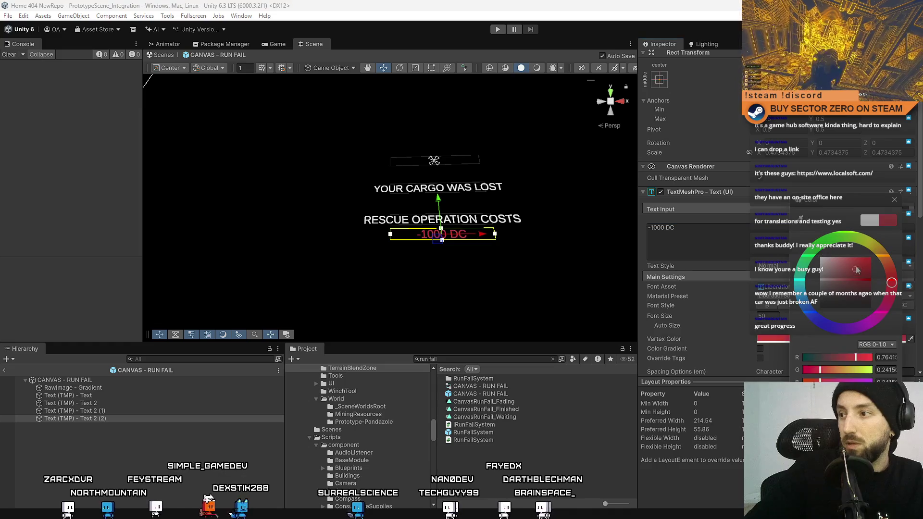
left_click(895, 201)
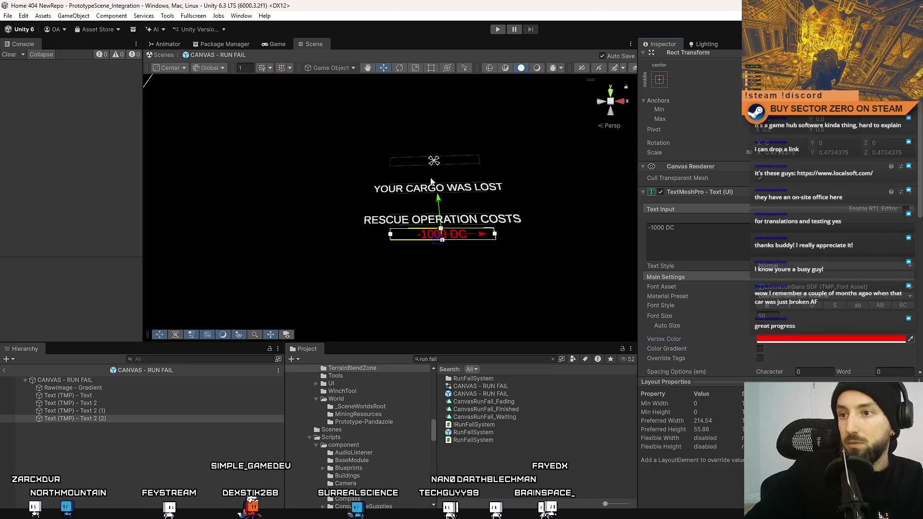
left_click(181, 407)
left_click(746, 232)
type(":")
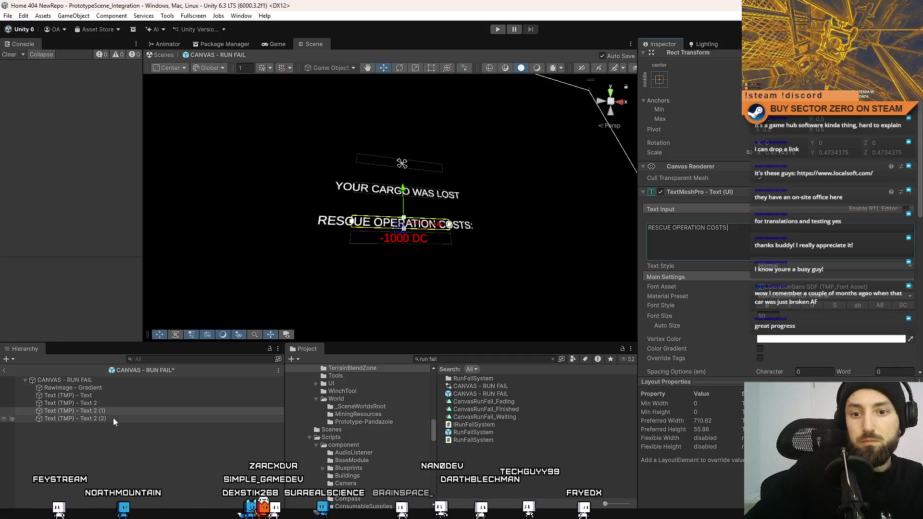
Rename the rescue-cost object to Text 3 and the -1000 DC object to Text 4
left_click(128, 406)
left_click(126, 411)
left_click(124, 411)
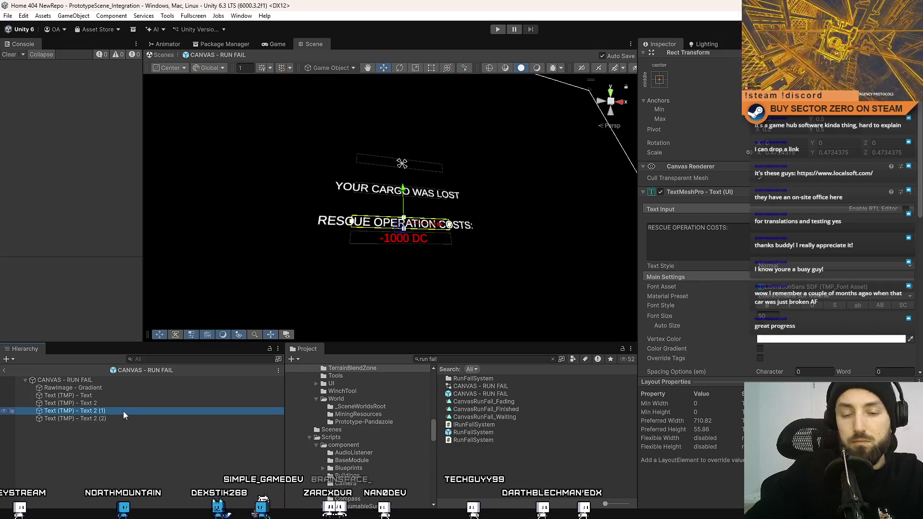
key("Right")
key("BackSpace")
key("BackSpace")
key("BackSpace")
type("3")
key("Return")
left_click(122, 418)
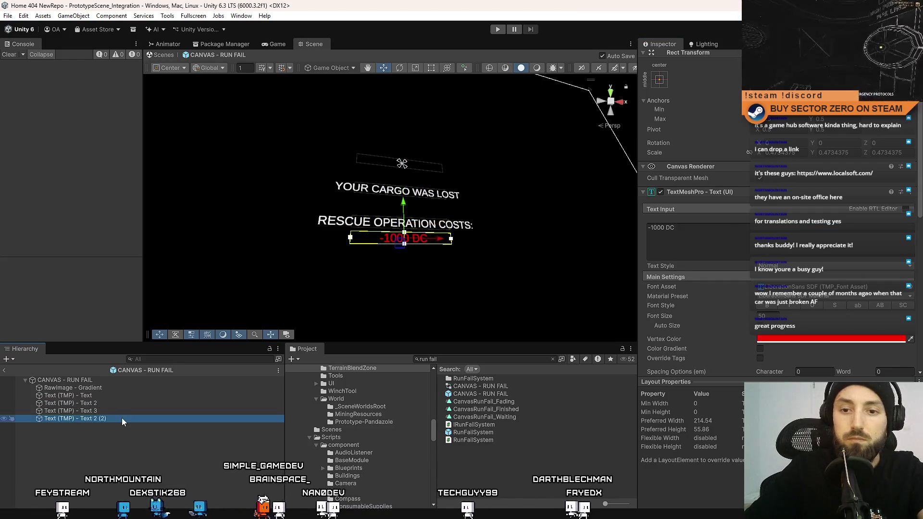
left_click(122, 418)
key("Right")
key("BackSpace")
key("BackSpace")
key("BackSpace")
type("4")
left_click(116, 436)
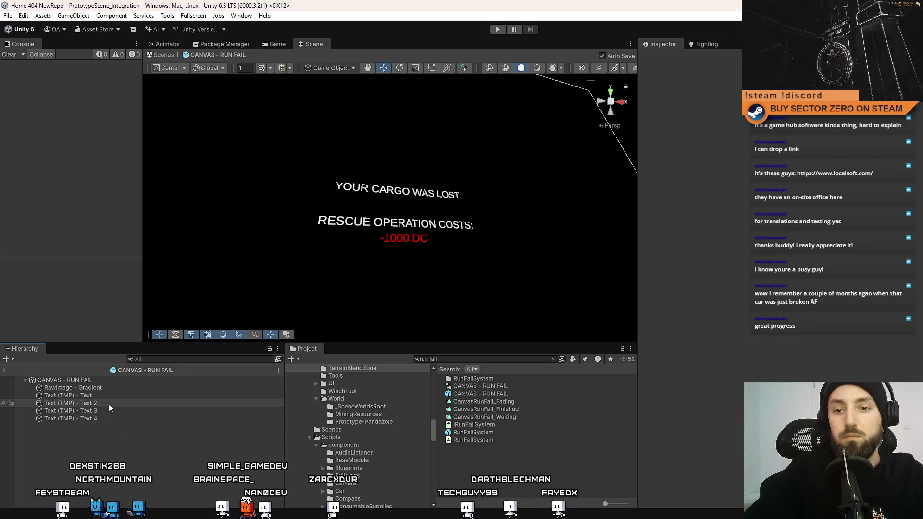
Select Text 2, Text 3 and Text 4 together and move them higher on the canvas
left_click(109, 404)
left_click(116, 388)
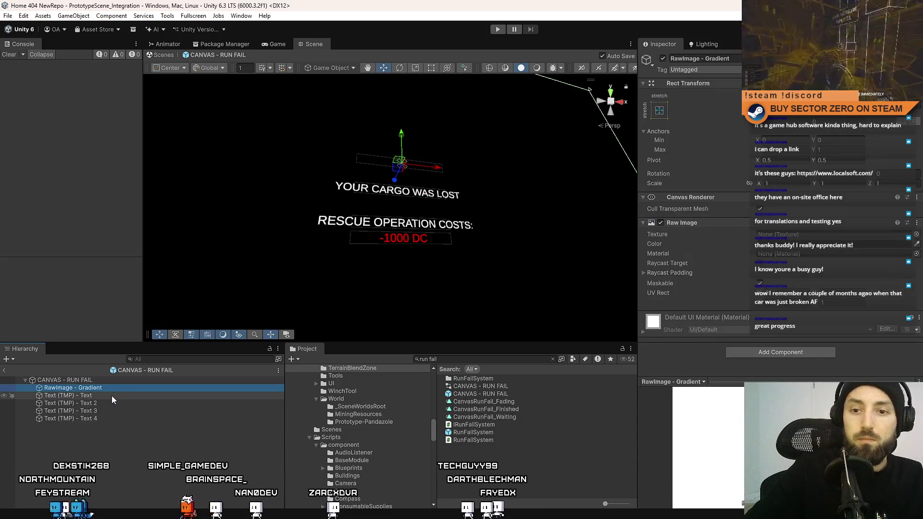
left_click(112, 396)
left_click(110, 403)
left_click(111, 418, "shift")
mouse_move(406, 185)
left_mouse_down()
mouse_move(406, 123)
mouse_move(404, 163)
left_mouse_up()
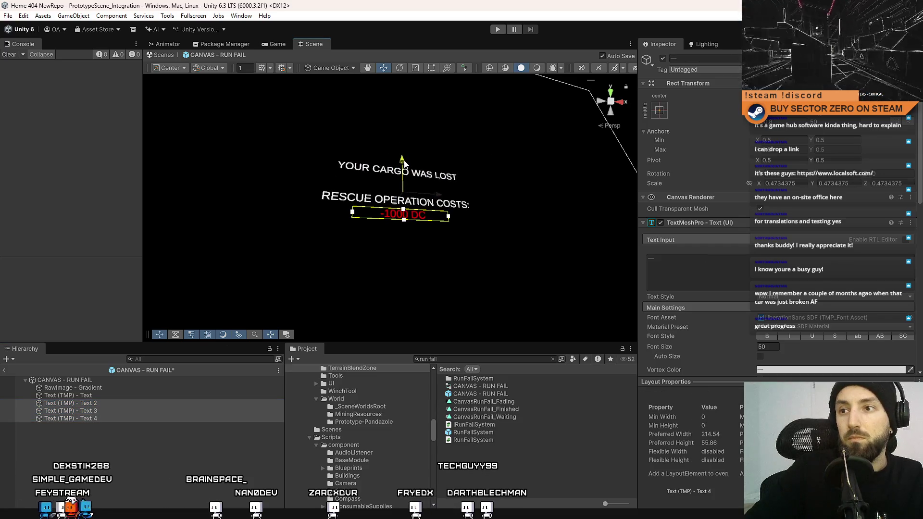
left_click(102, 395)
left_click(103, 402)
left_click(93, 416, "shift")
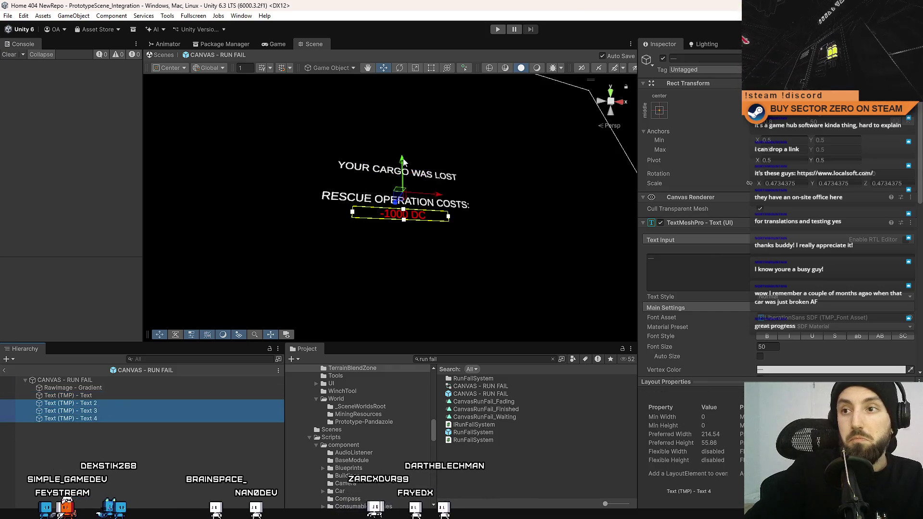
left_click_drag(405, 155, 405, 143)
left_click(83, 395)
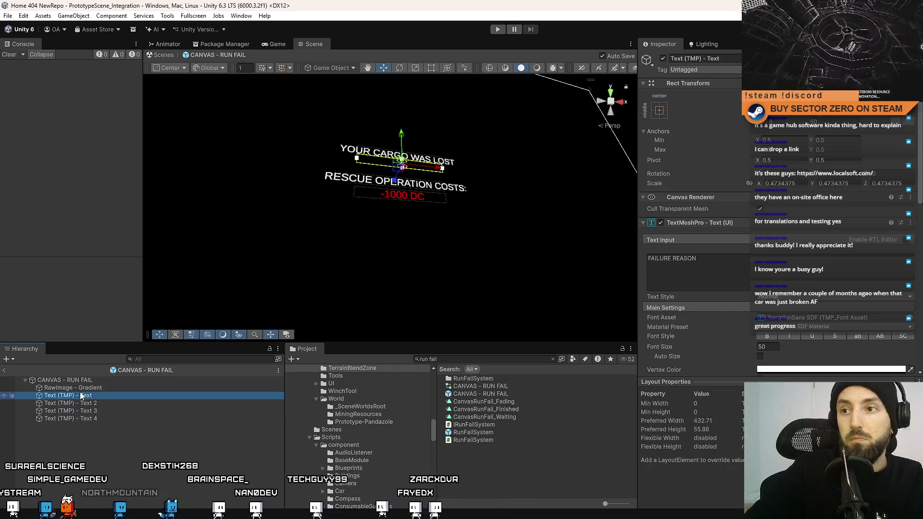
left_click(95, 403)
left_click(96, 417, "shift")
left_click_drag(407, 154, 407, 147)
Turn the view to face the texts and review each caption object under the RUN FAIL canvas
left_click(100, 418)
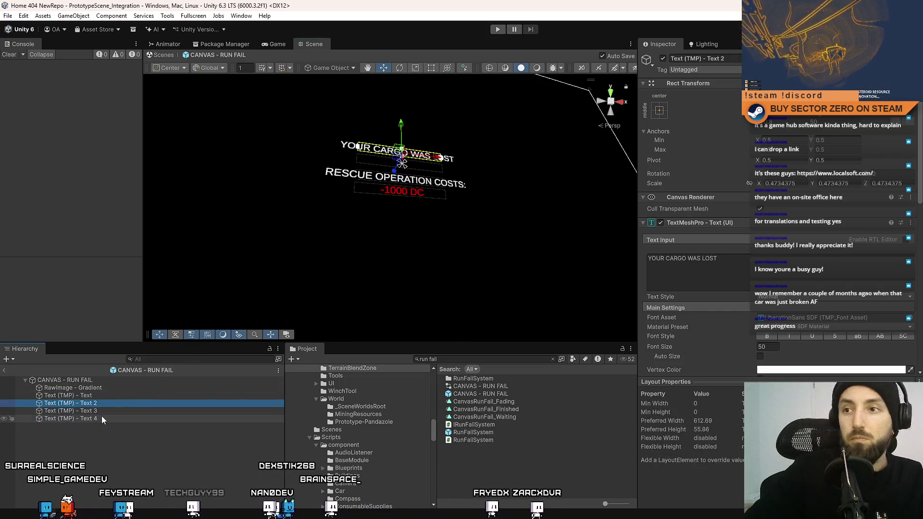
mouse_move(513, 208)
left_mouse_down("alt")
mouse_move(434, 230)
mouse_move(472, 233)
mouse_move(423, 231)
mouse_move(484, 237)
left_mouse_up("alt")
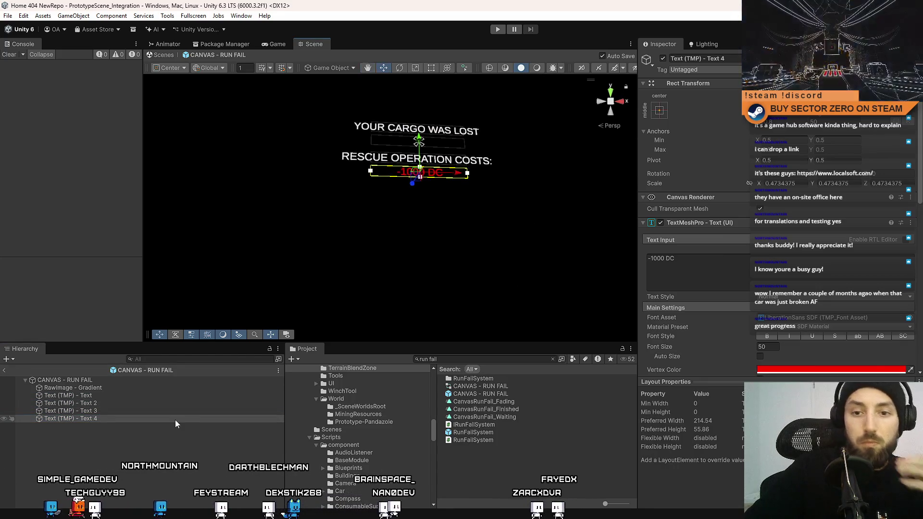
left_click(127, 382)
left_click(125, 387)
left_click(122, 395)
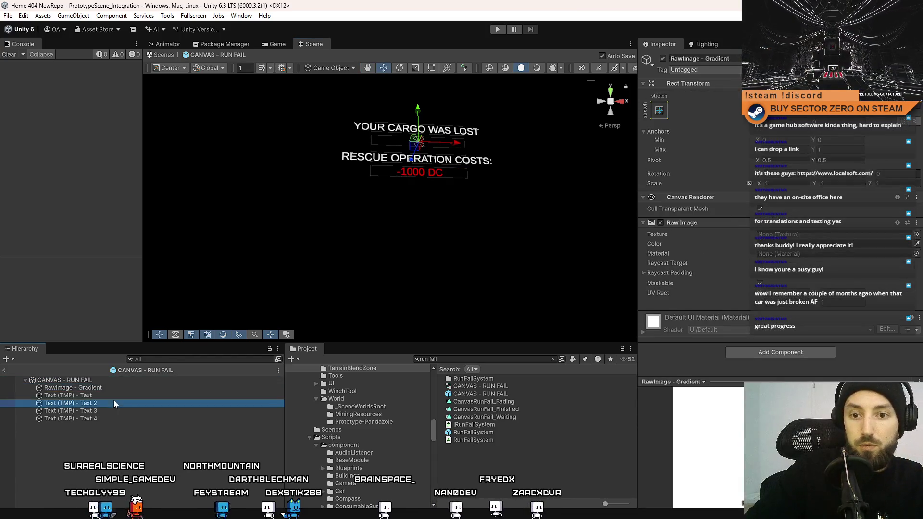
left_click(103, 404)
left_click(98, 420, "shift")
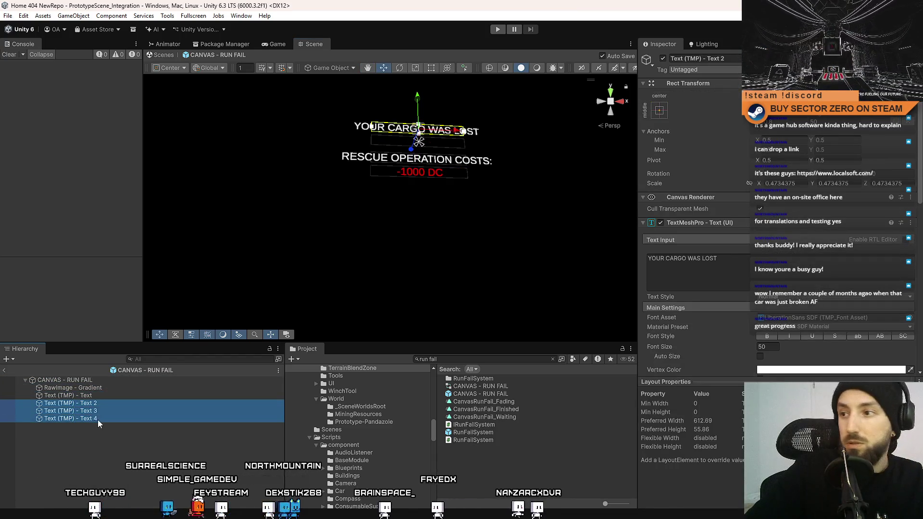
scroll(811, 323, "down", 3)
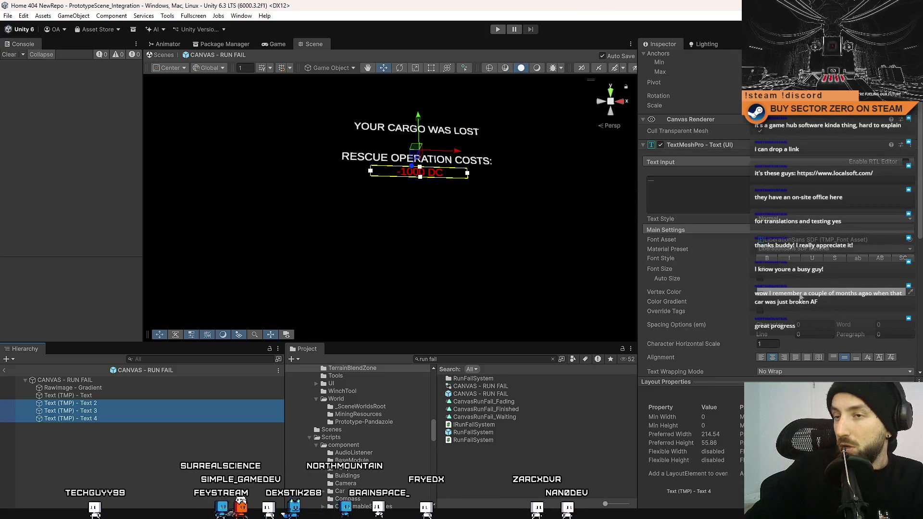
left_click(108, 397)
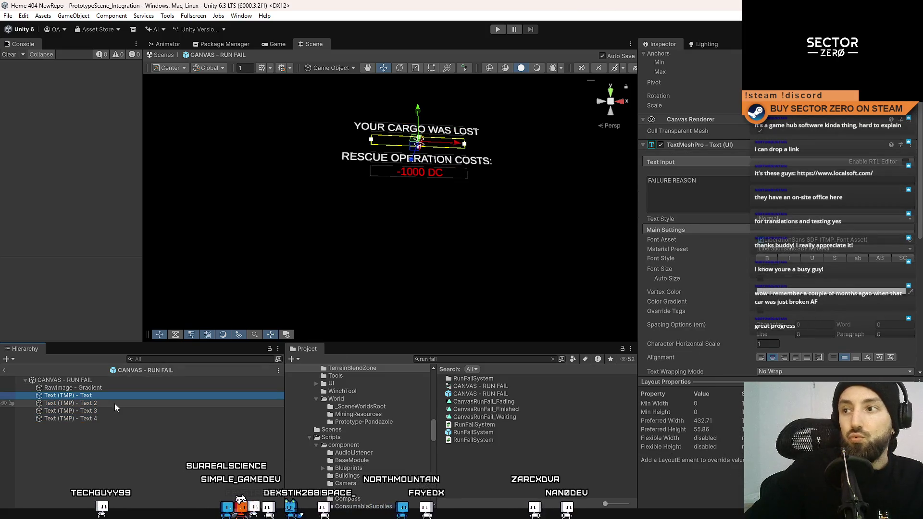
left_click(116, 402)
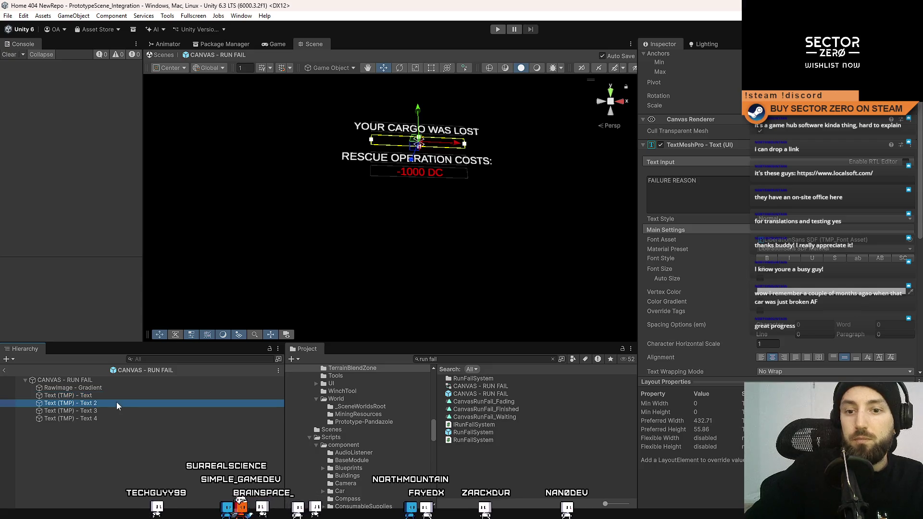
left_click(103, 416, "shift")
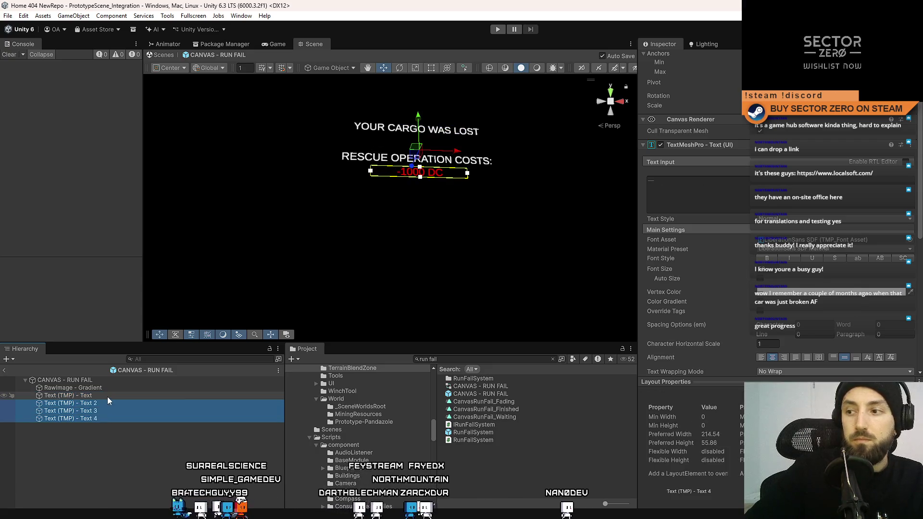
left_click(108, 397)
left_click(106, 409)
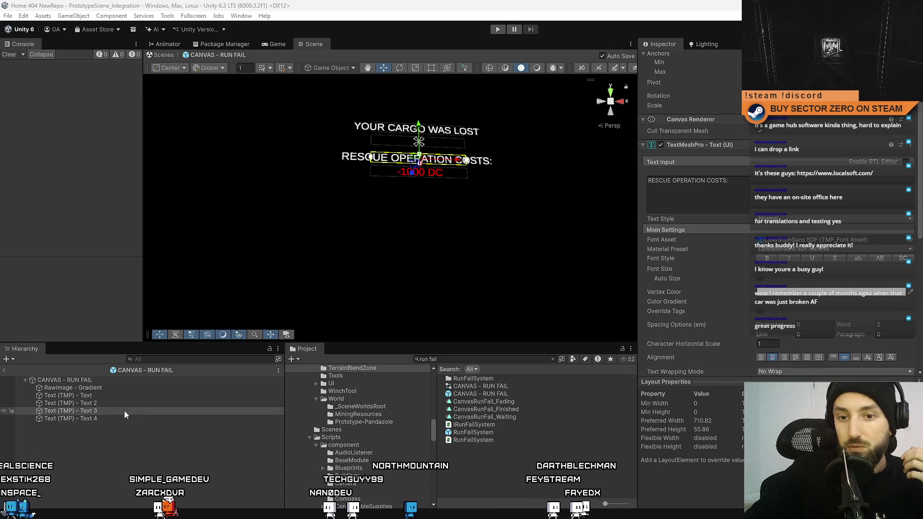
Set the three lower texts' vertex colour alpha to 0, then undo so they reappear
left_click(117, 403)
left_click(108, 419, "shift")
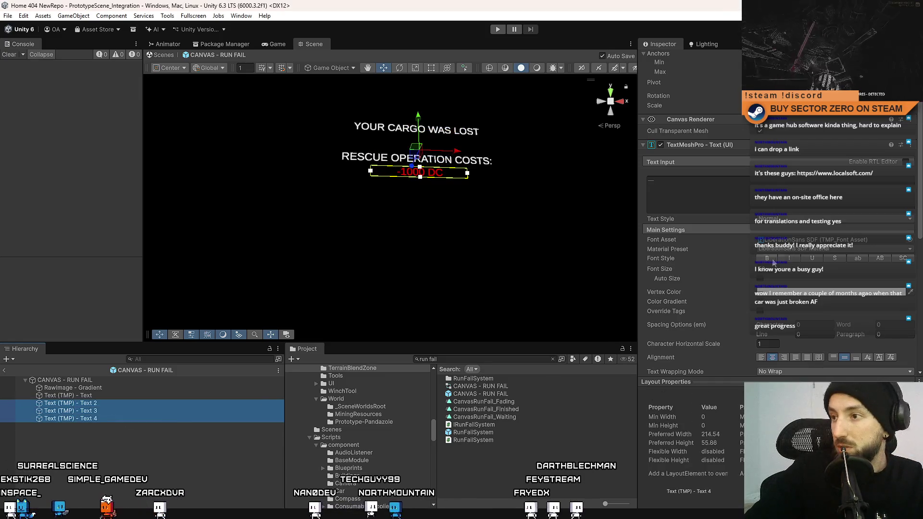
scroll(770, 264, "down", 4)
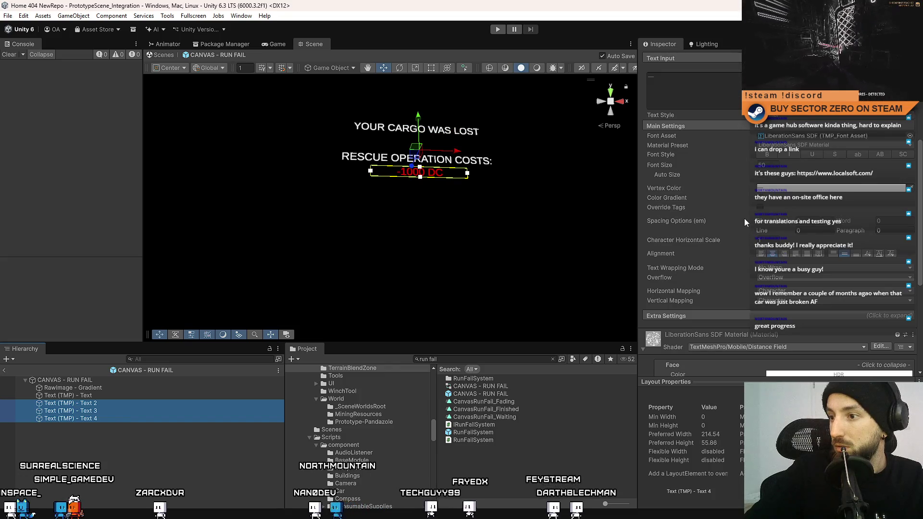
left_click(767, 190)
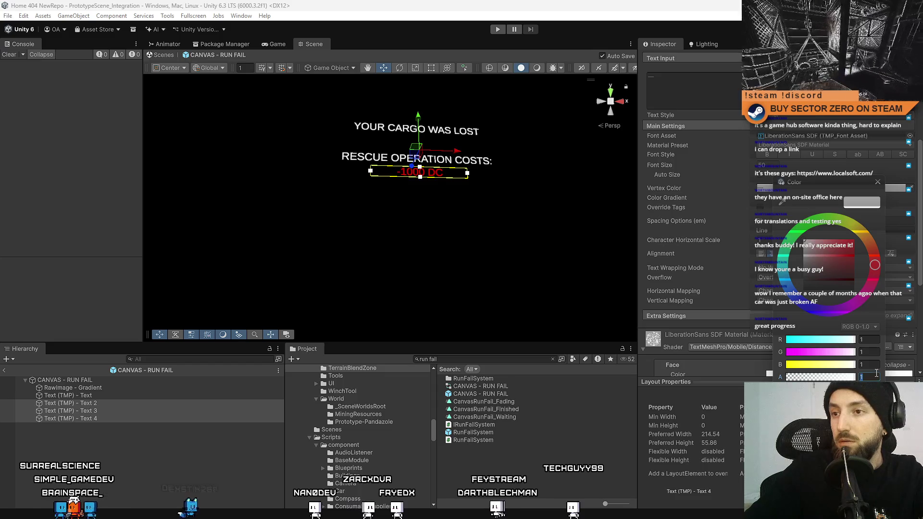
type("0")
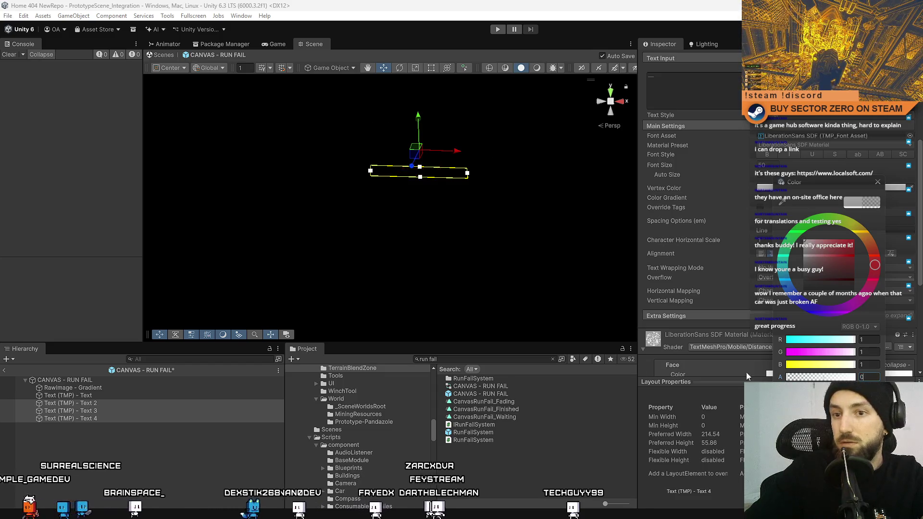
left_click(133, 404)
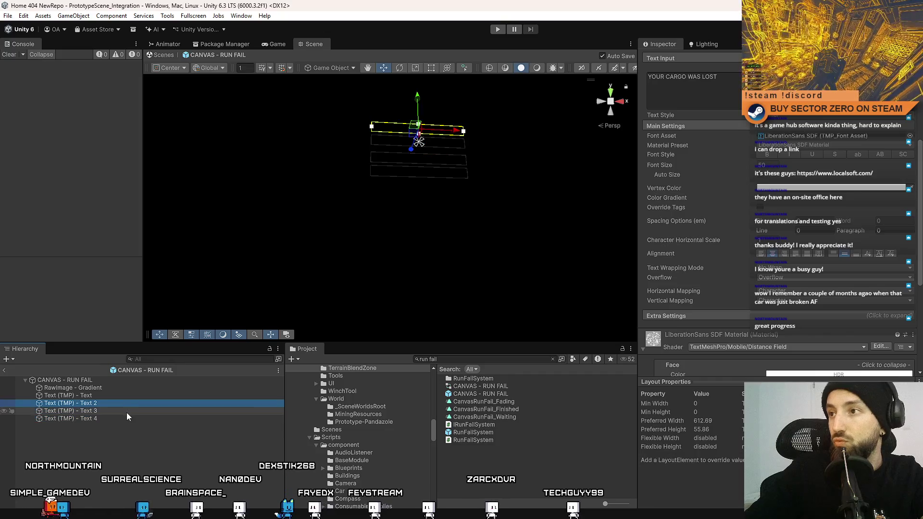
left_click(126, 412)
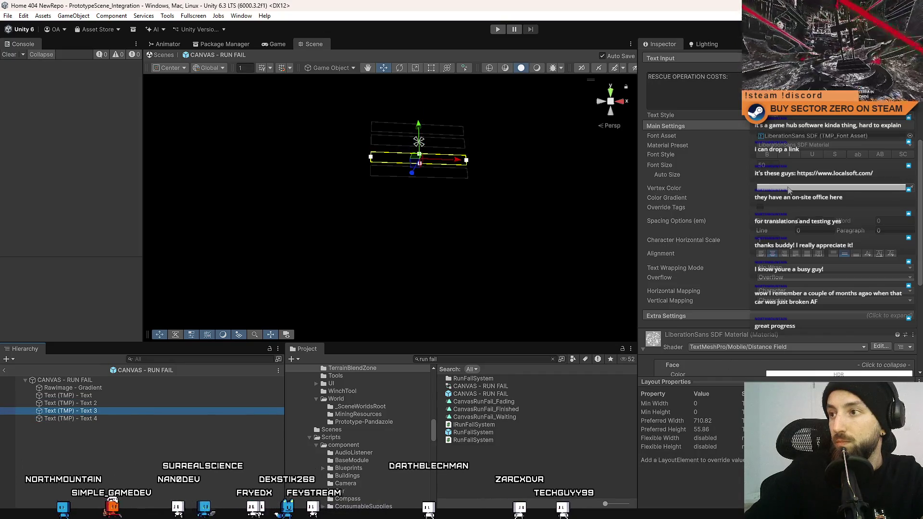
left_click(831, 187)
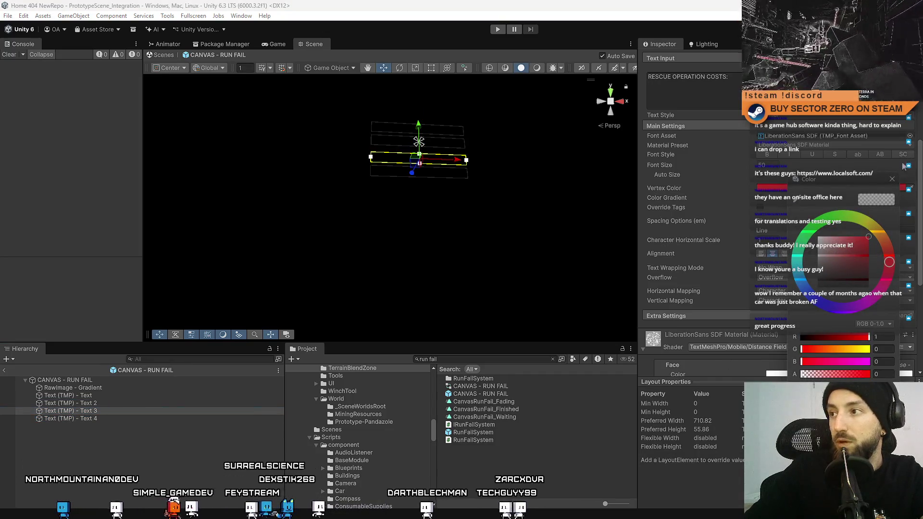
left_click(892, 178)
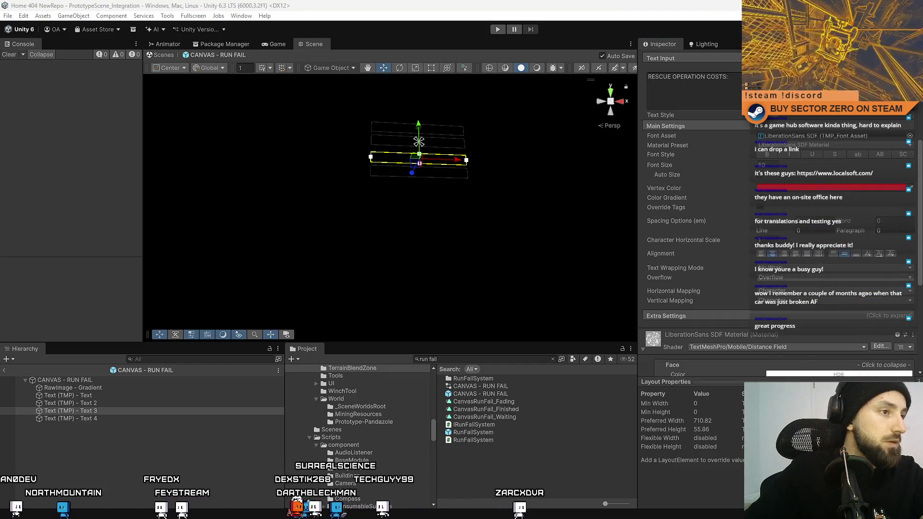
key("ctrl+z")
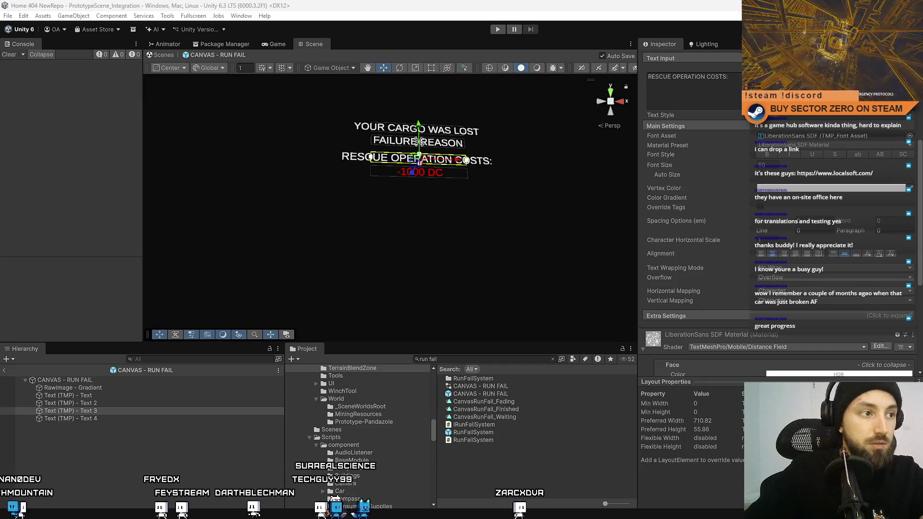
Fade Text, Text 2 and Text 3 to a fully transparent vertex colour
left_click(99, 405)
left_click(99, 418)
left_click(102, 411)
left_click(101, 399, "shift")
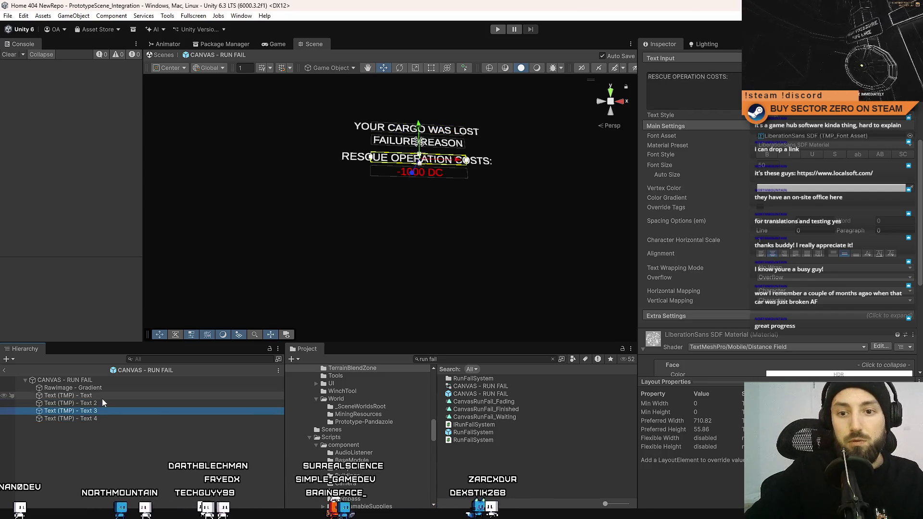
left_click(827, 188)
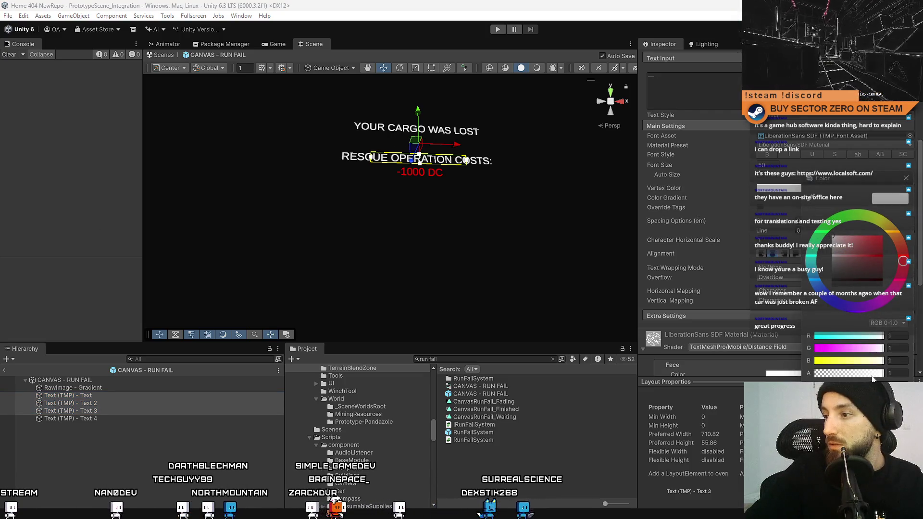
left_click_drag(873, 379, 768, 370)
left_click(906, 179)
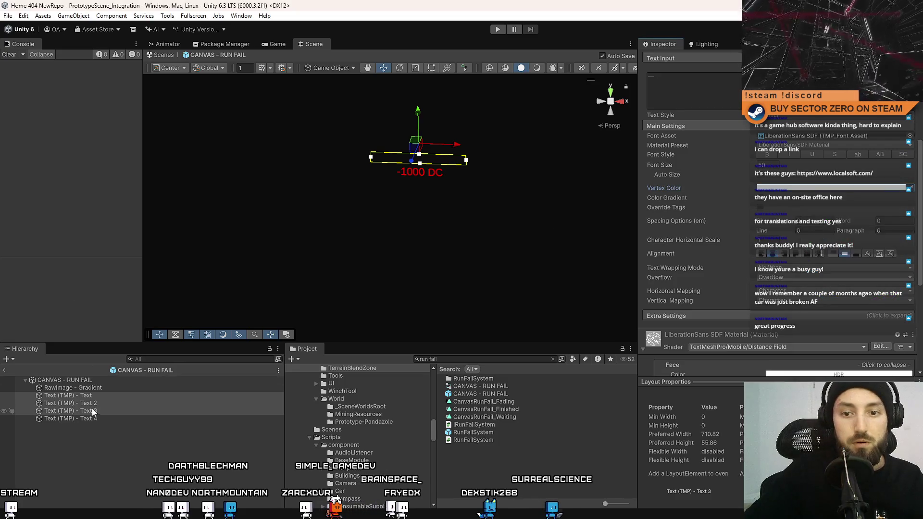
left_click(70, 418)
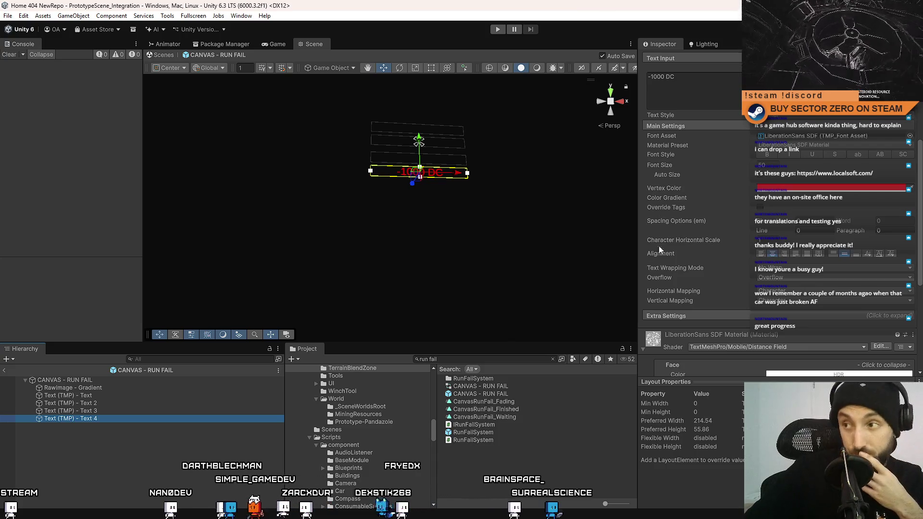
Set the red -1000 DC text's vertex colour alpha to 0
left_click(791, 189)
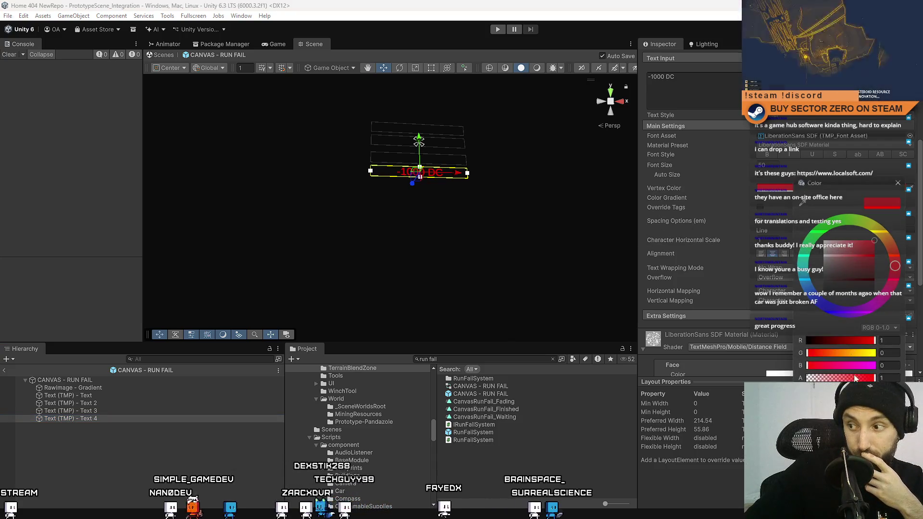
type("0")
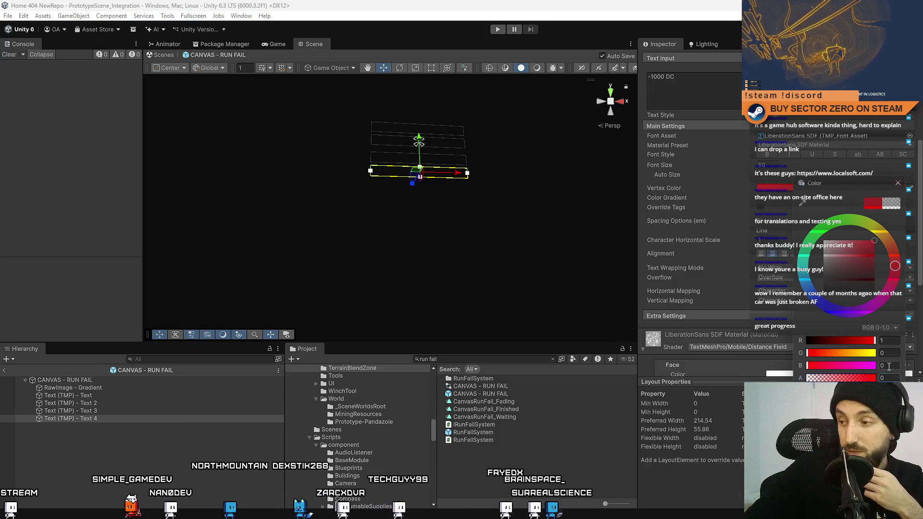
left_click(919, 126)
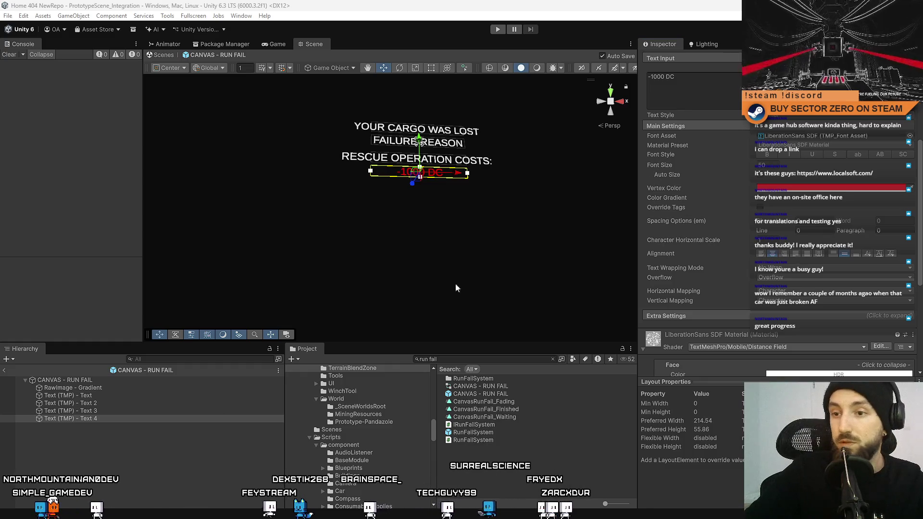
left_click(806, 188)
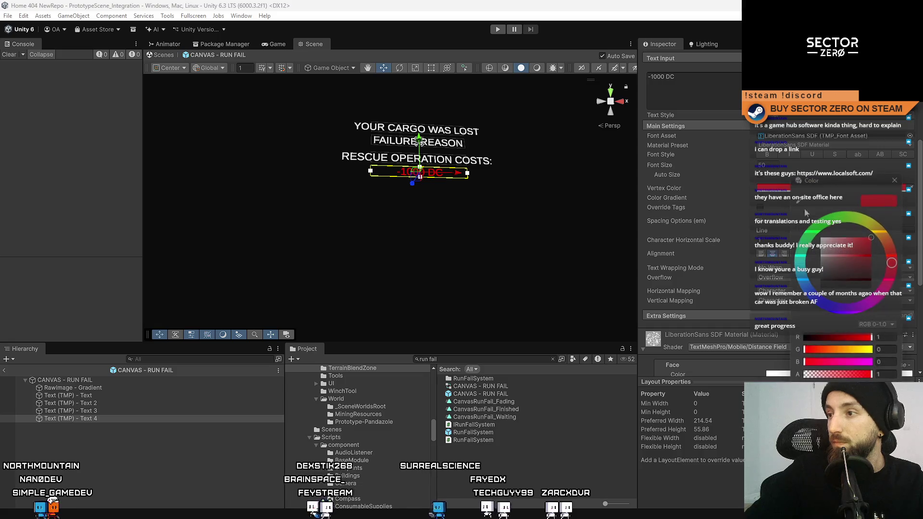
left_click_drag(836, 377, 804, 375)
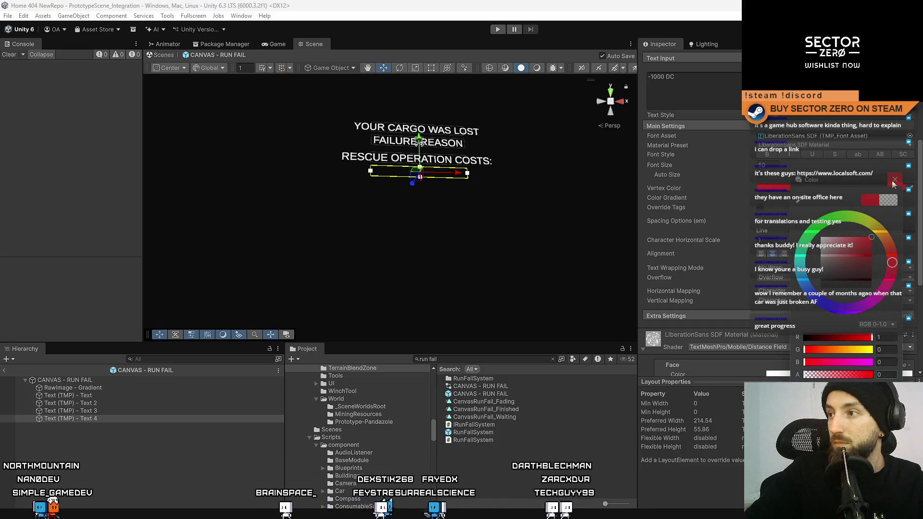
left_click(893, 181)
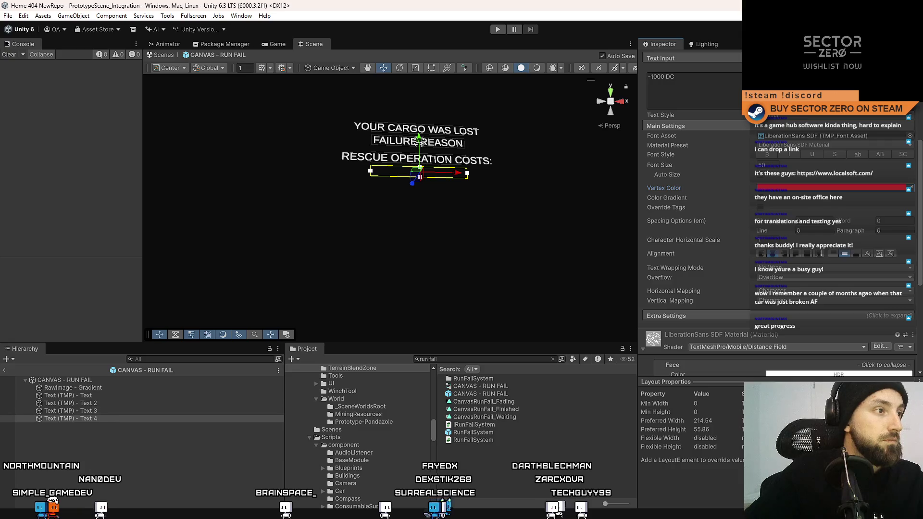
Reselect the three captions and drag their vertex colour alpha down to zero again
scroll(845, 227, "up", 1)
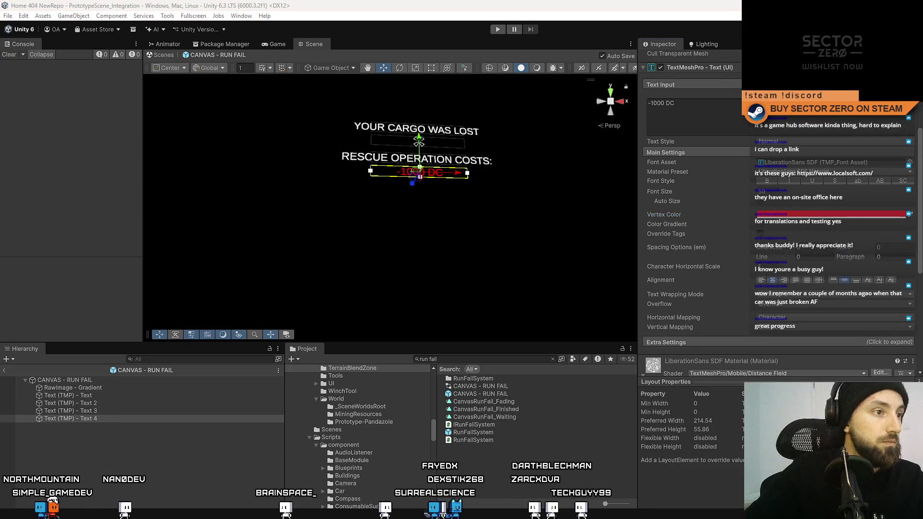
left_click(844, 215)
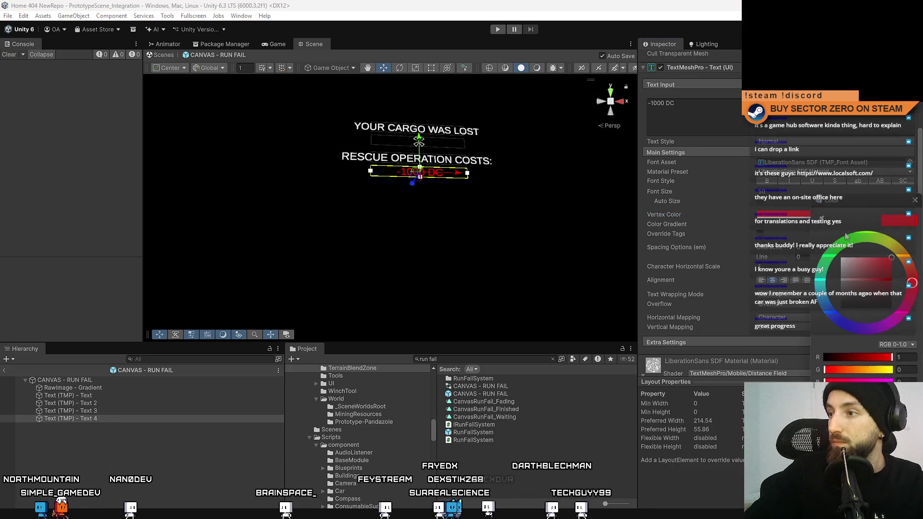
left_click(916, 200)
left_click(102, 411)
left_click(102, 397, "shift")
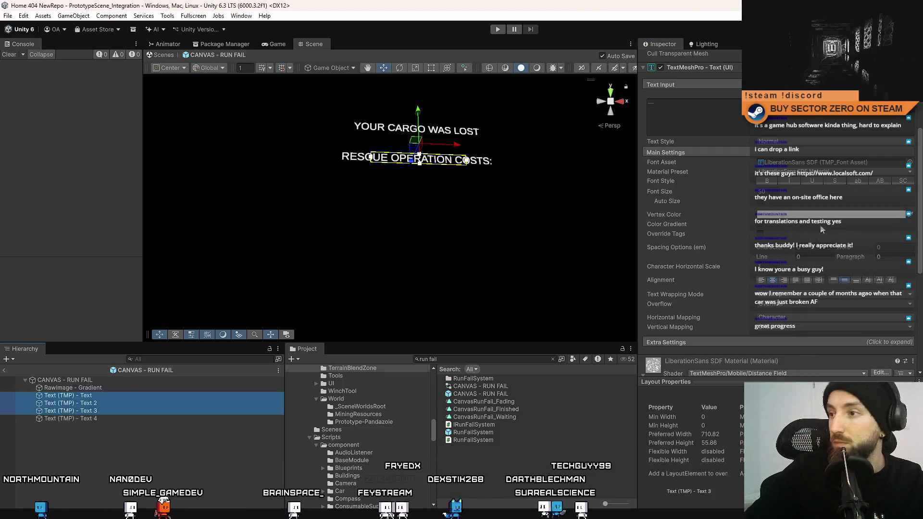
left_click(823, 215)
left_click_drag(892, 395, 823, 395)
left_click(111, 389)
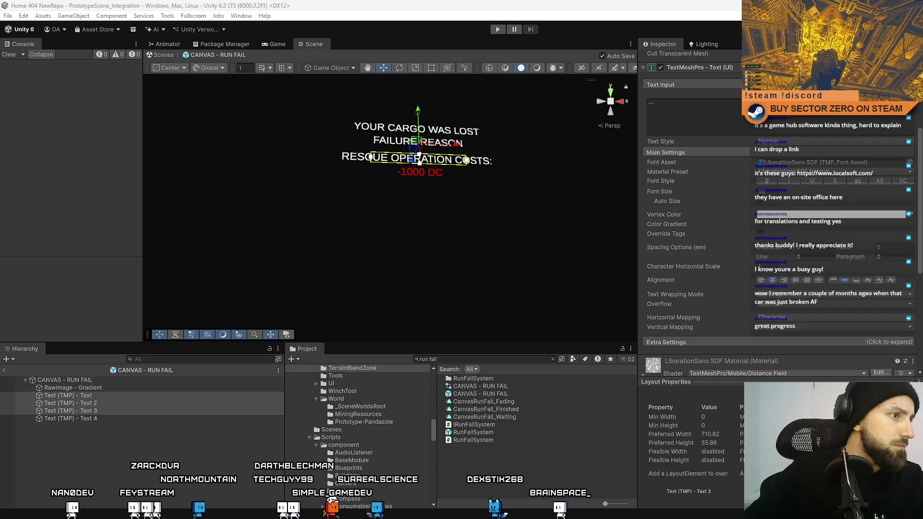
Make the RESCUE OPERATION COSTS: text (Text 3) fully transparent
key("Up")
key("Up")
key("Down")
key("Down")
key("Down")
key("Up")
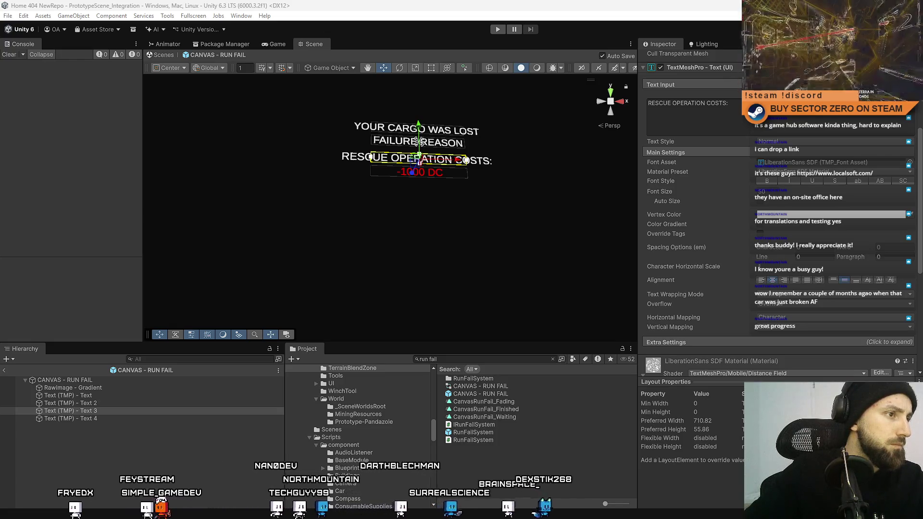
left_click(419, 142)
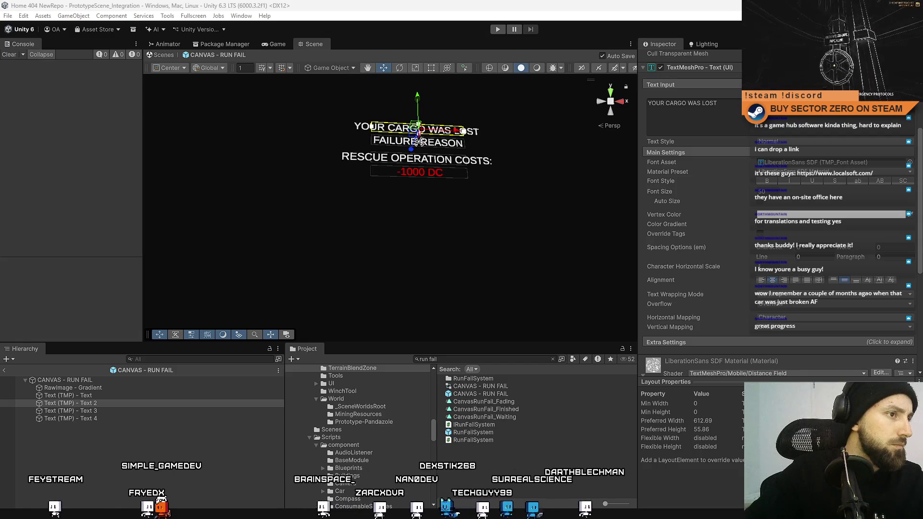
left_click(419, 142)
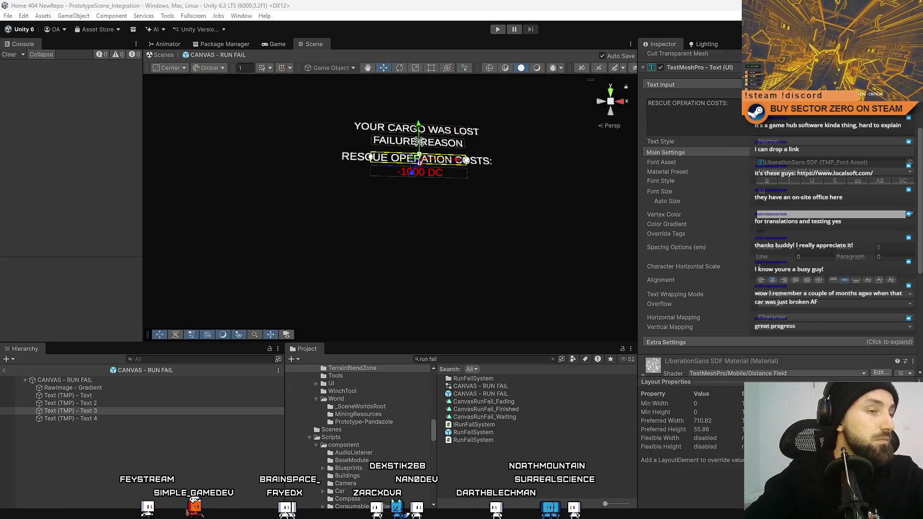
left_click(793, 215)
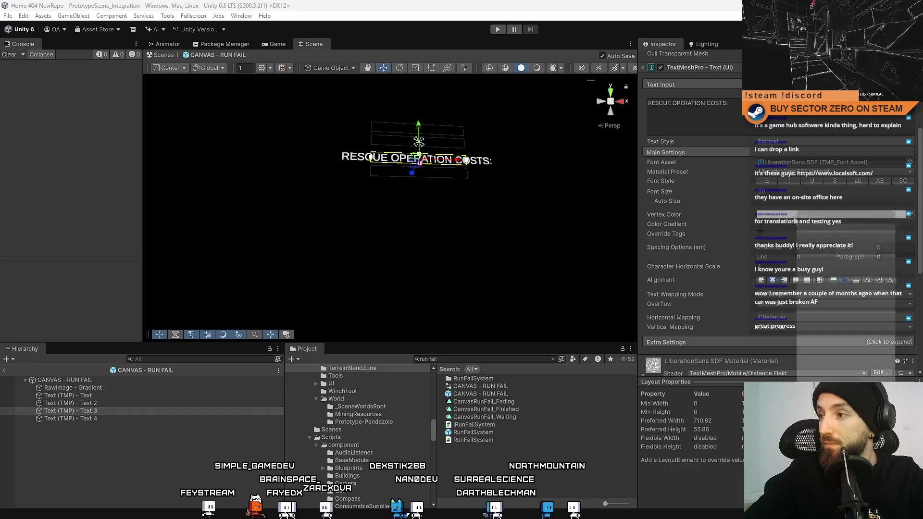
left_click_drag(841, 395, 808, 395)
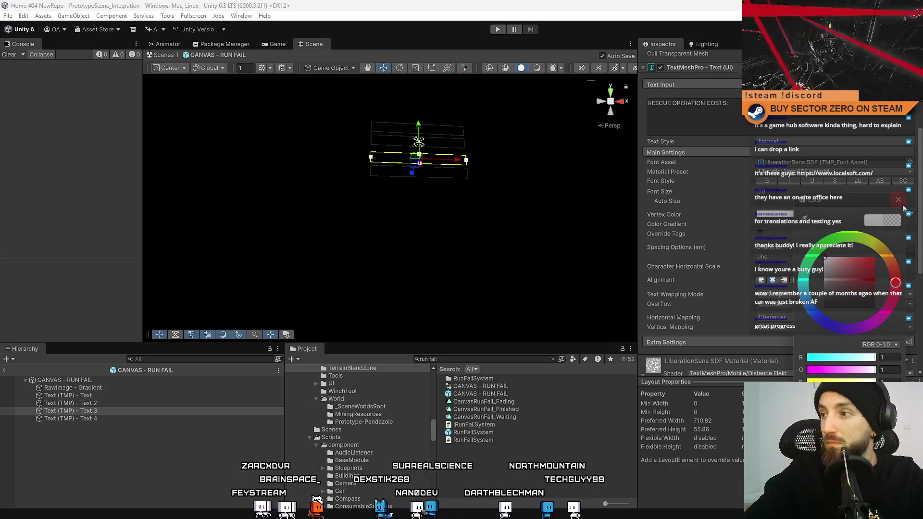
left_click(901, 202)
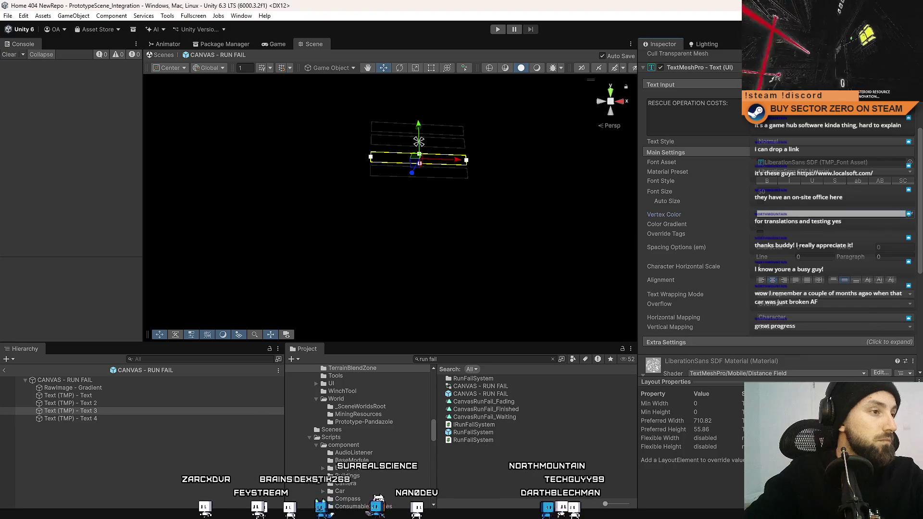
Check that Text 4's -1000 DC colour is still red, then select CANVAS - RUN FAIL
left_click(70, 418)
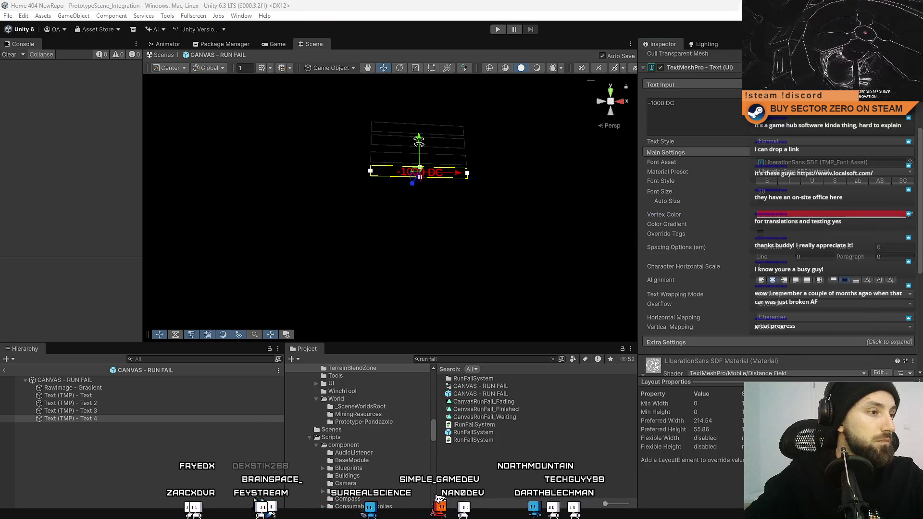
left_click(122, 418)
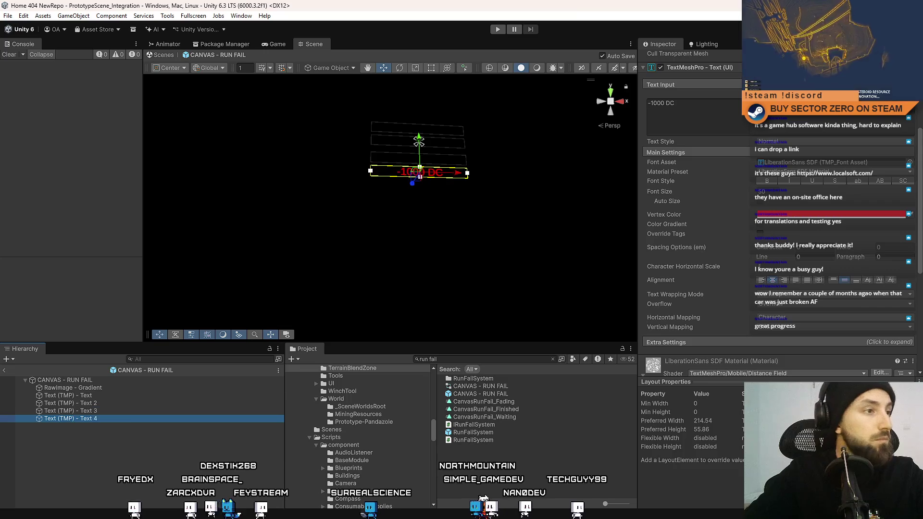
left_click(812, 216)
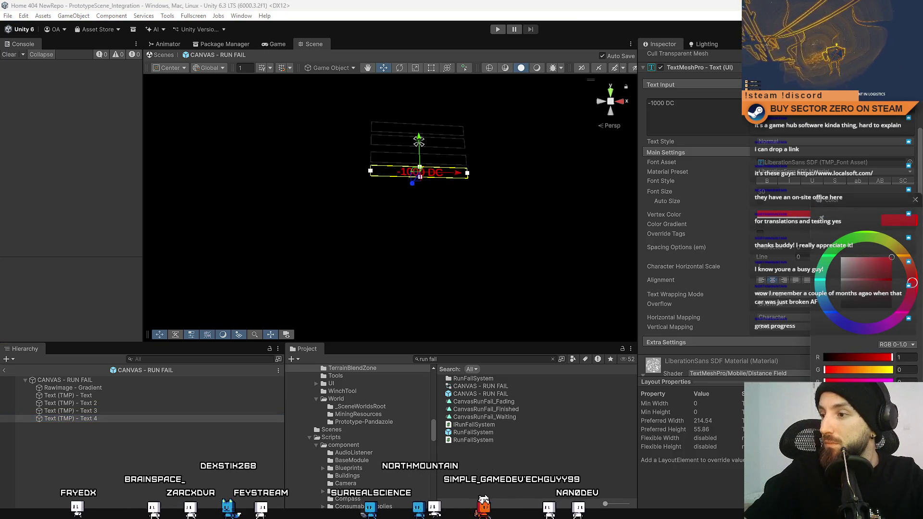
key("Escape")
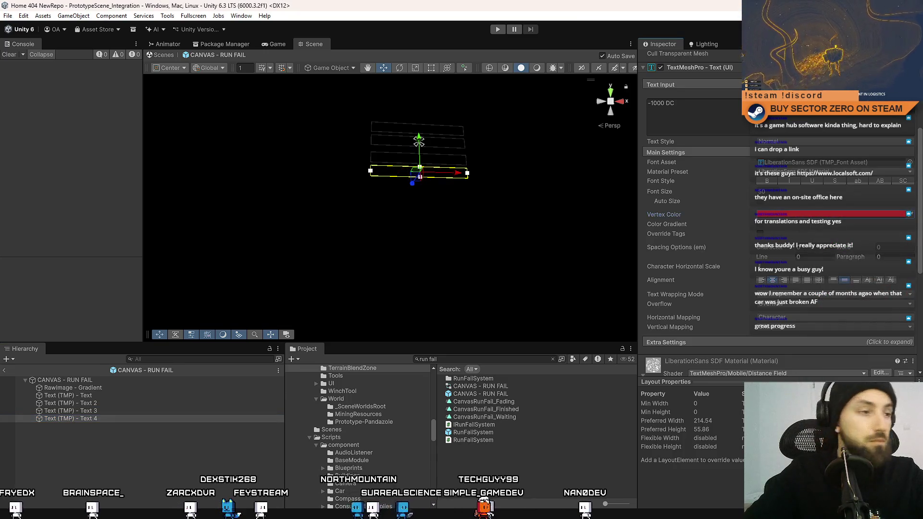
left_click(419, 141)
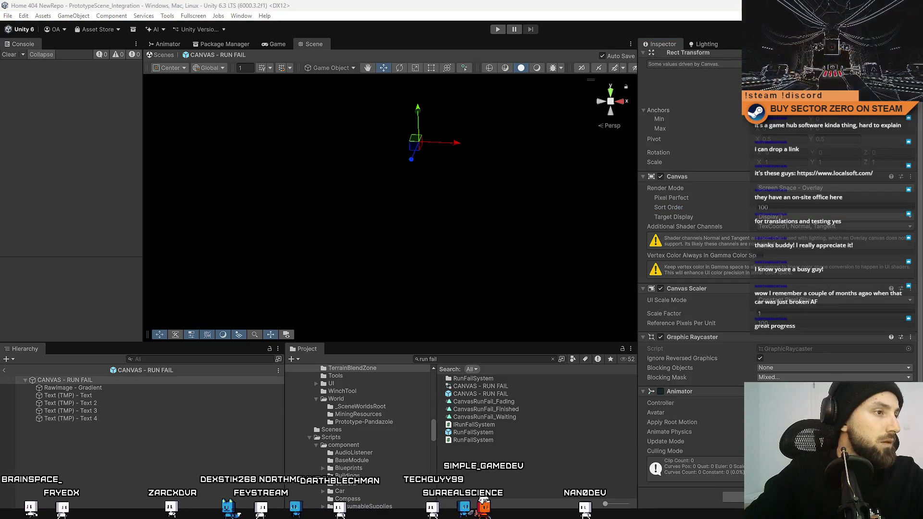
left_click(660, 391)
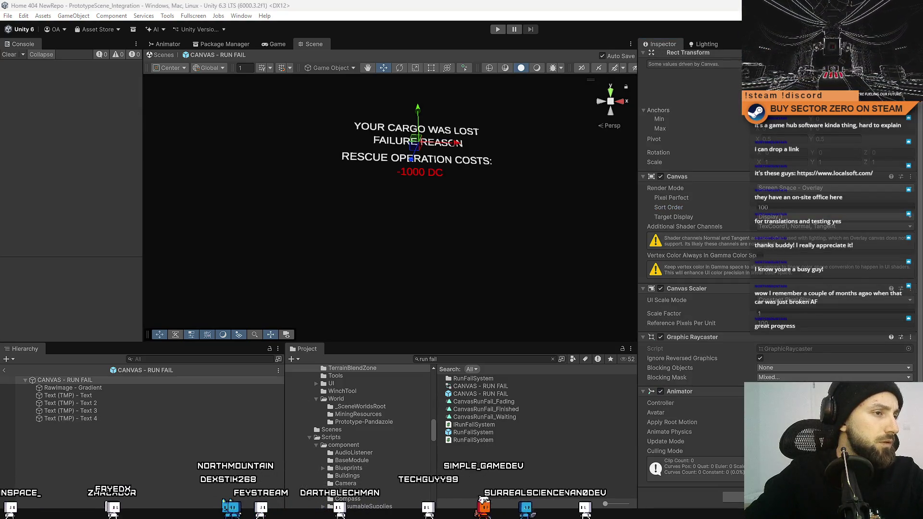
left_click(661, 391)
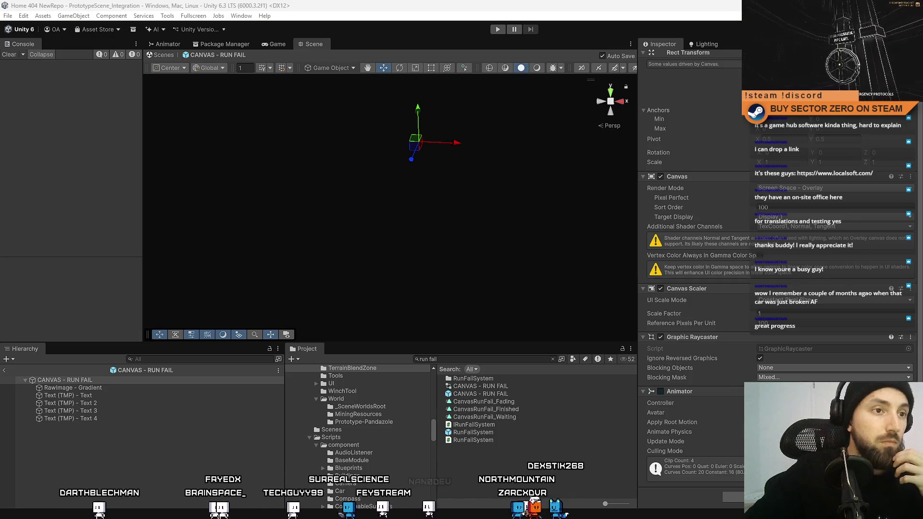
left_click(419, 141)
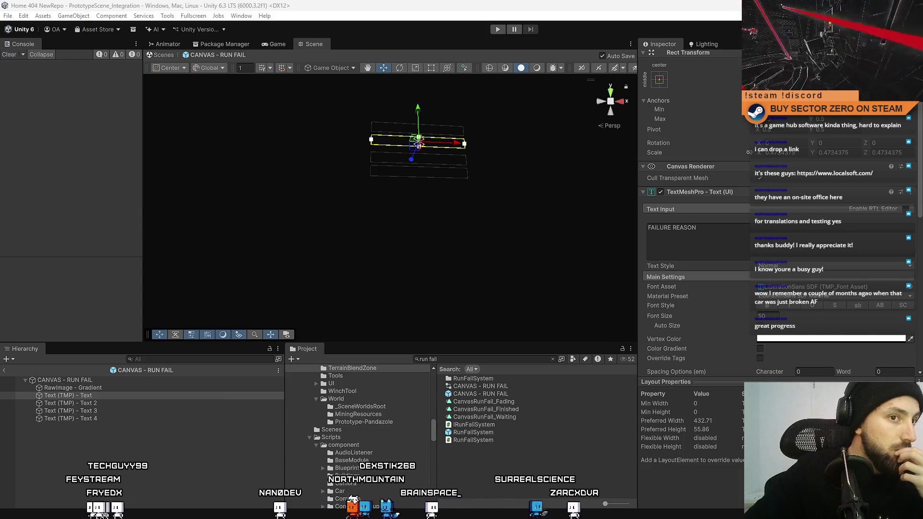
left_click(65, 379)
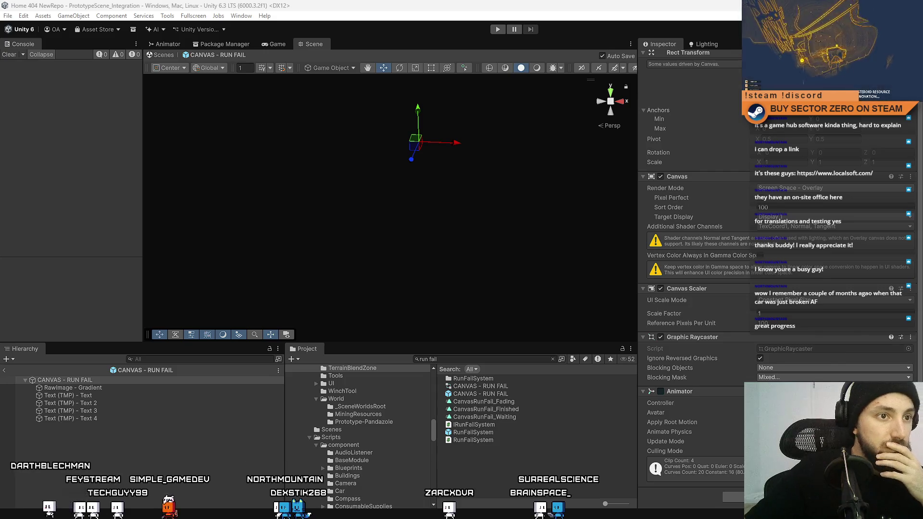
key("ctrl+z")
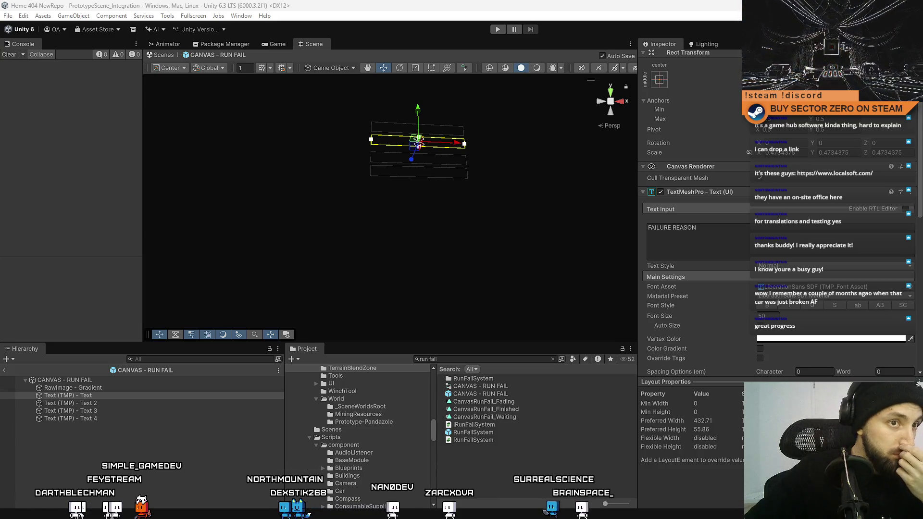
key("ctrl+z")
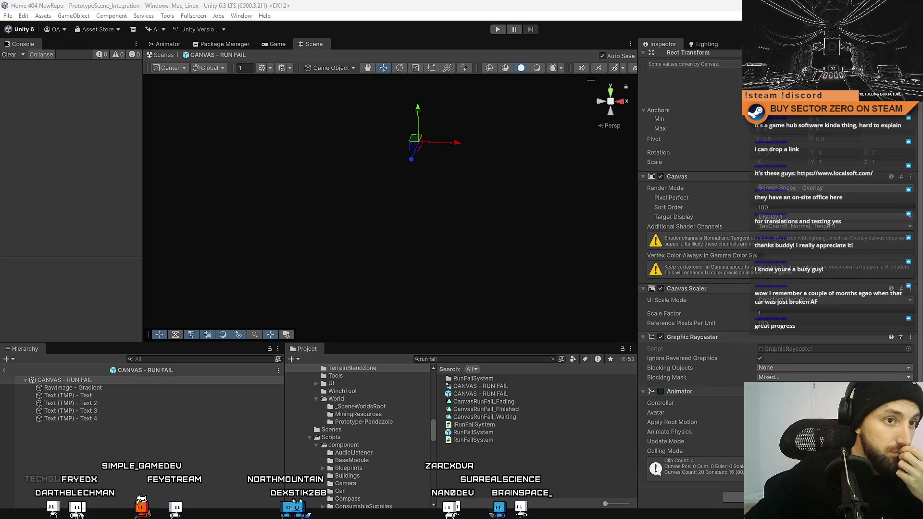
key("ctrl+z")
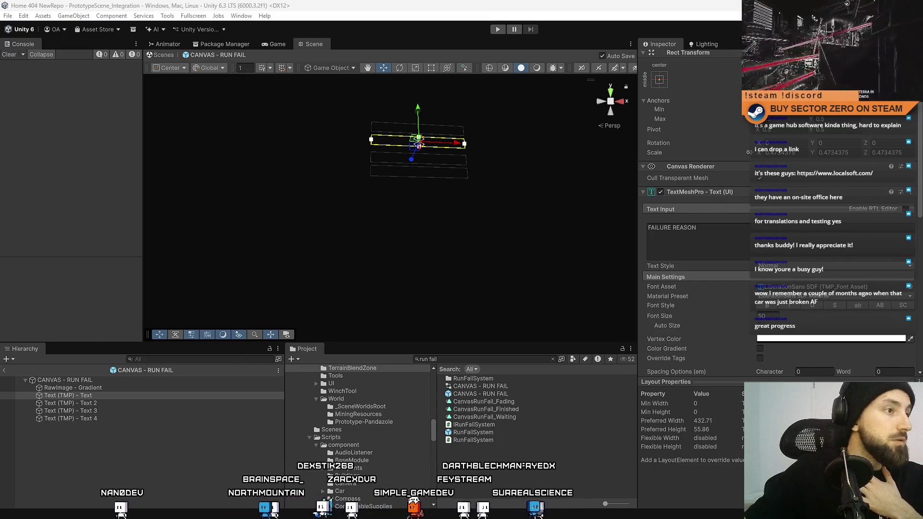
Dismiss the Vertex Color picker and select the cargo, rescue-cost and -1000 DC texts together
left_click(818, 341)
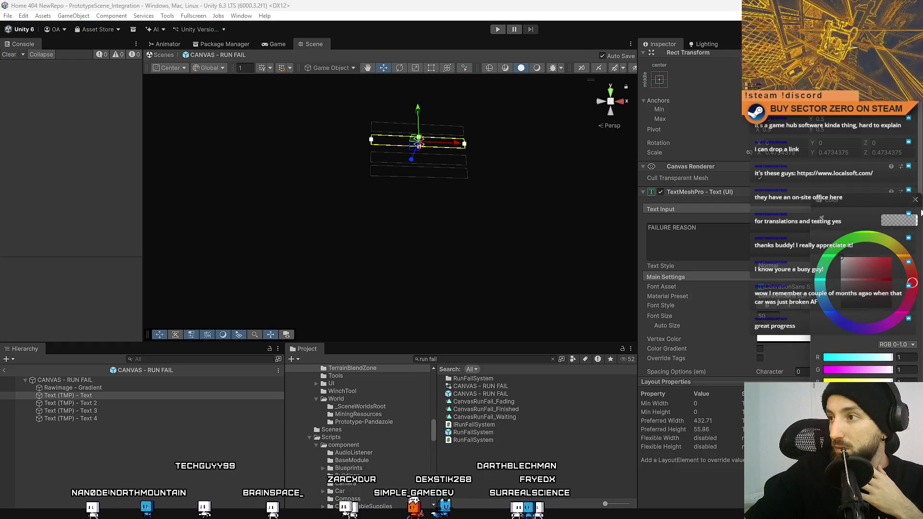
key("Escape")
left_click_drag(248, 211, 475, 153)
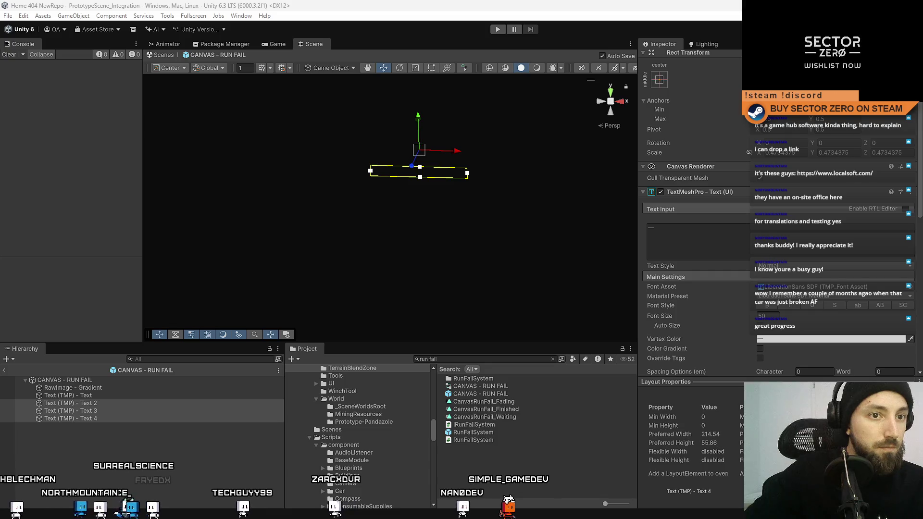
left_click(67, 395, "ctrl")
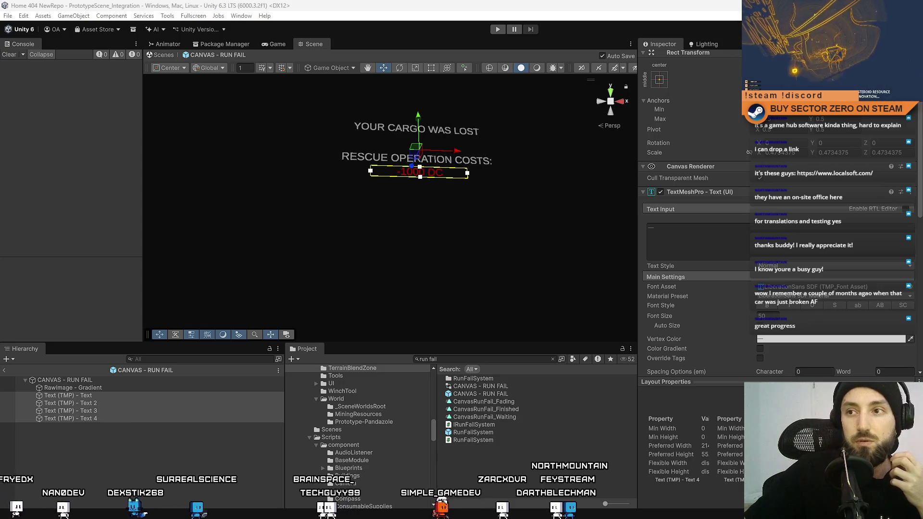
left_click(418, 142)
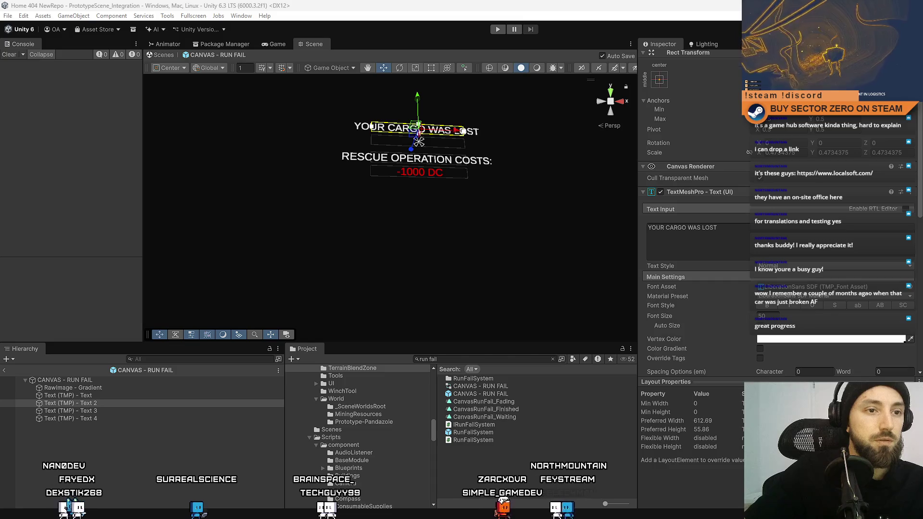
left_click(417, 159, "shift")
left_click(419, 173, "shift")
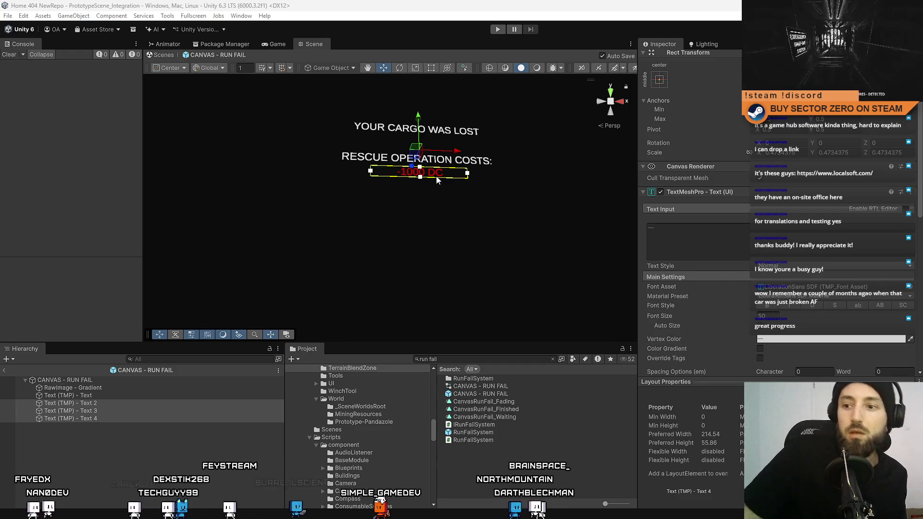
left_click(450, 359)
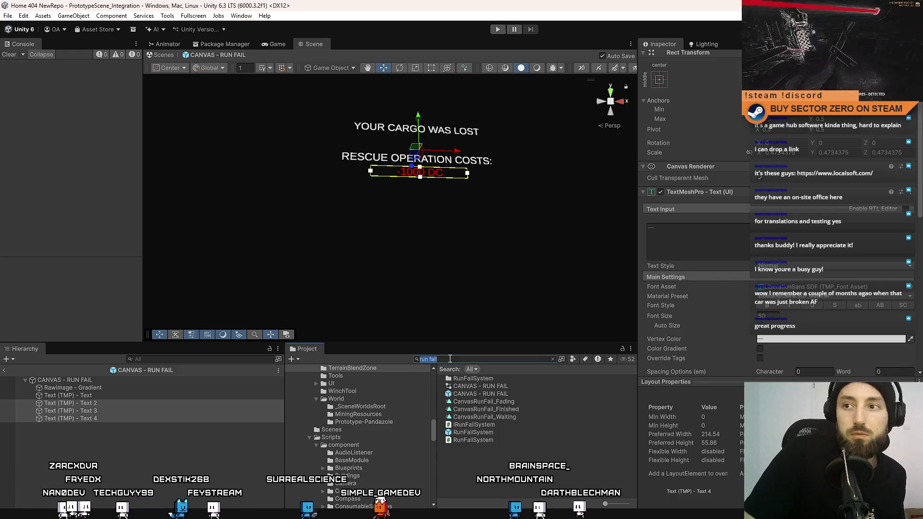
Clear the Project search and change the red cost text from -1000 DC to -9999 DC
key("BackSpace")
left_click(455, 417)
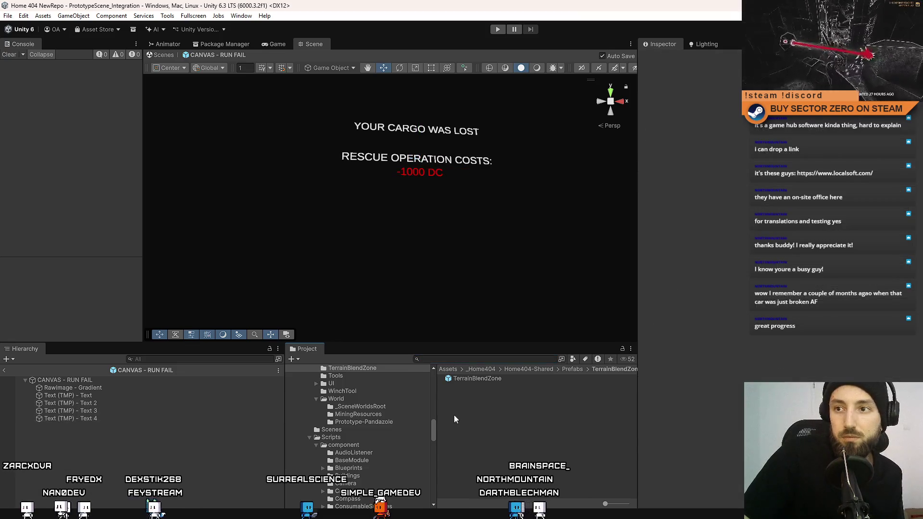
left_click(151, 417)
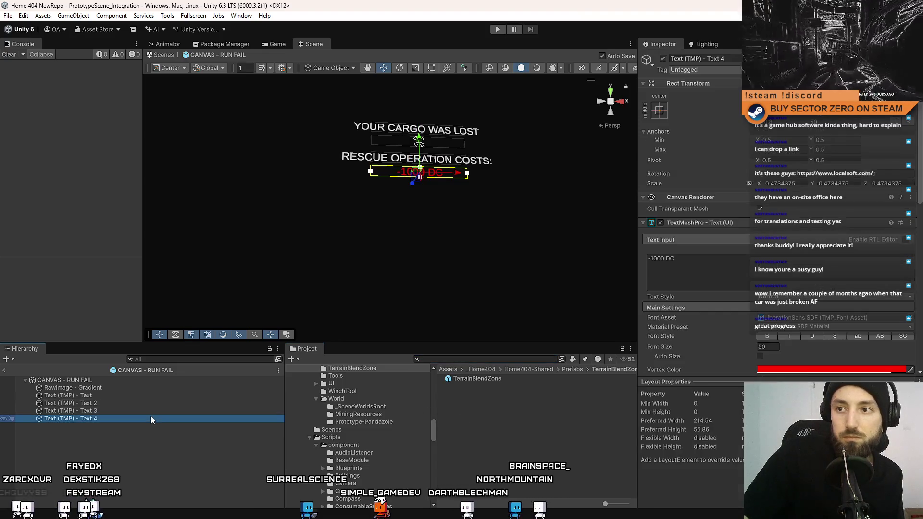
left_click(665, 260)
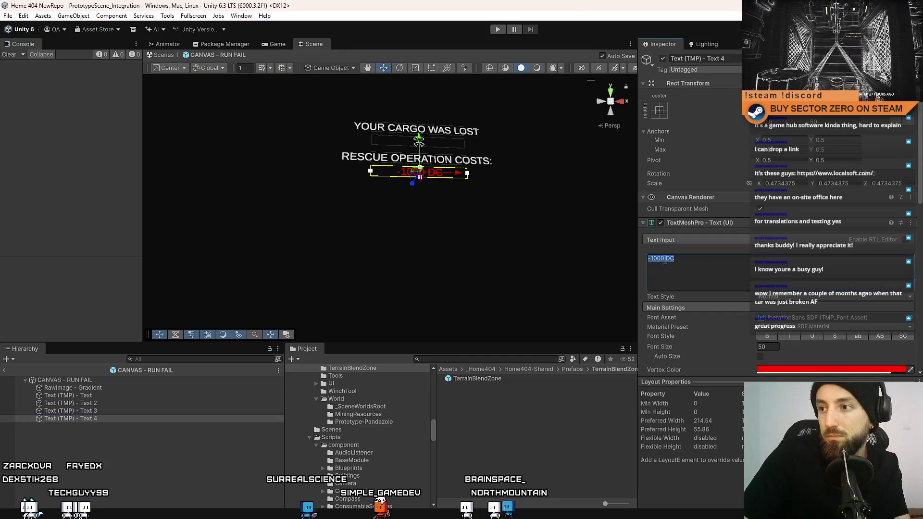
double_click(655, 260)
type("9999")
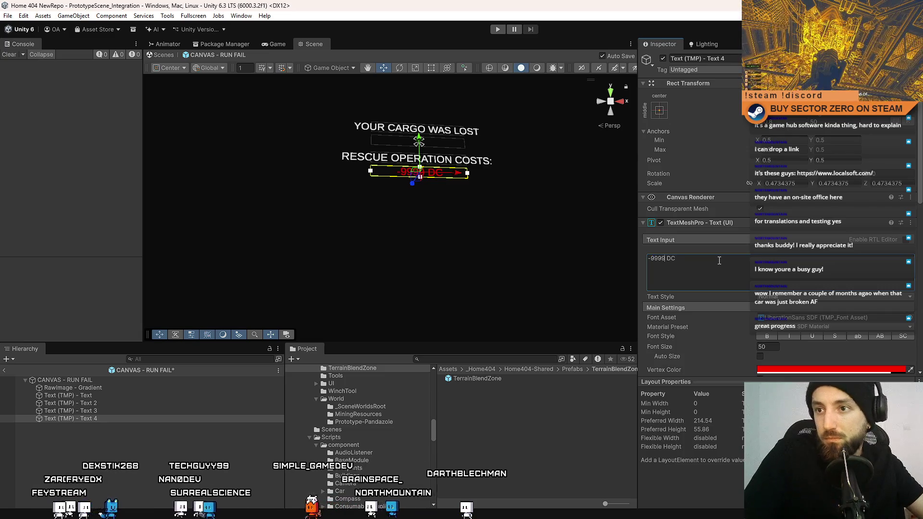
left_click(154, 418)
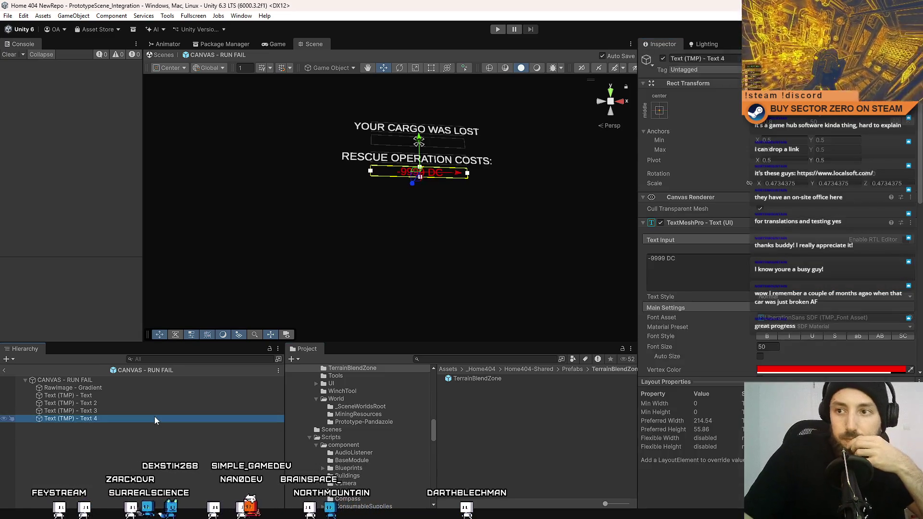
left_click(97, 381)
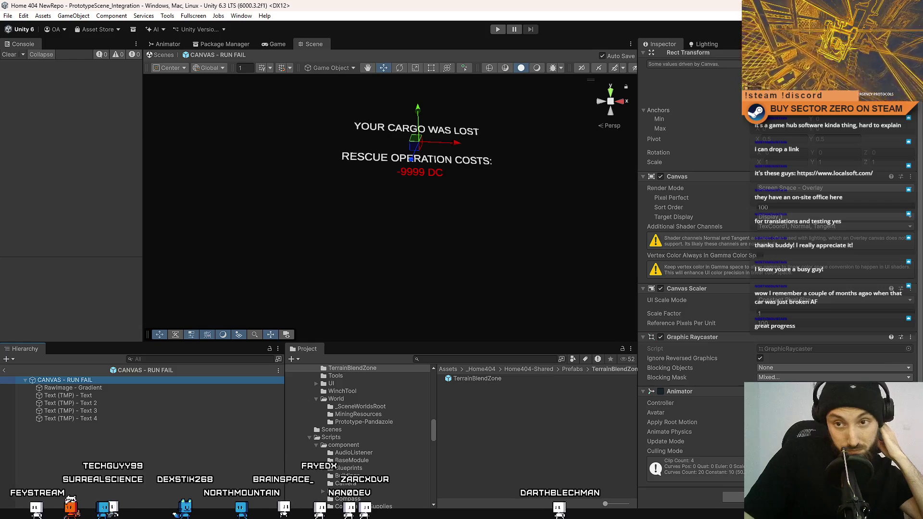
Back in RunFailSystem.cs, scroll up and review the failure reason lookup line
key("alt+Tab")
scroll(438, 356, "up", 5)
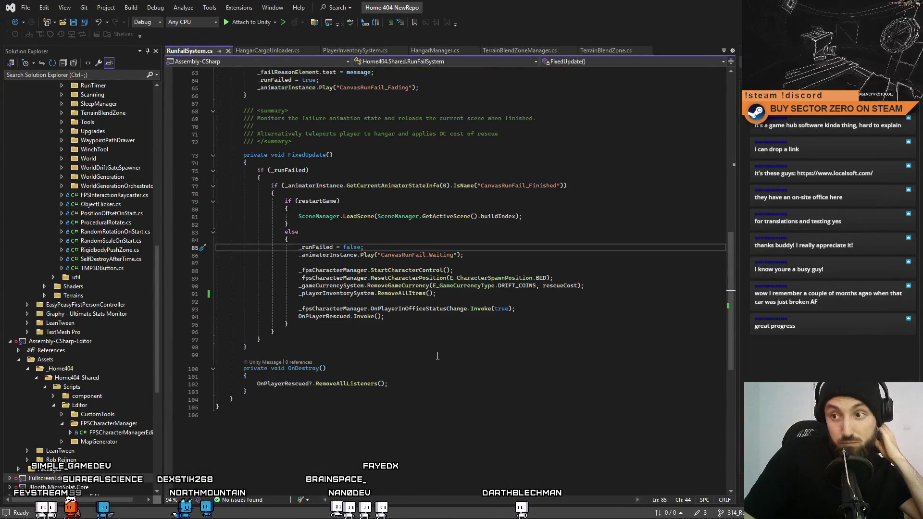
scroll(438, 356, "up", 3)
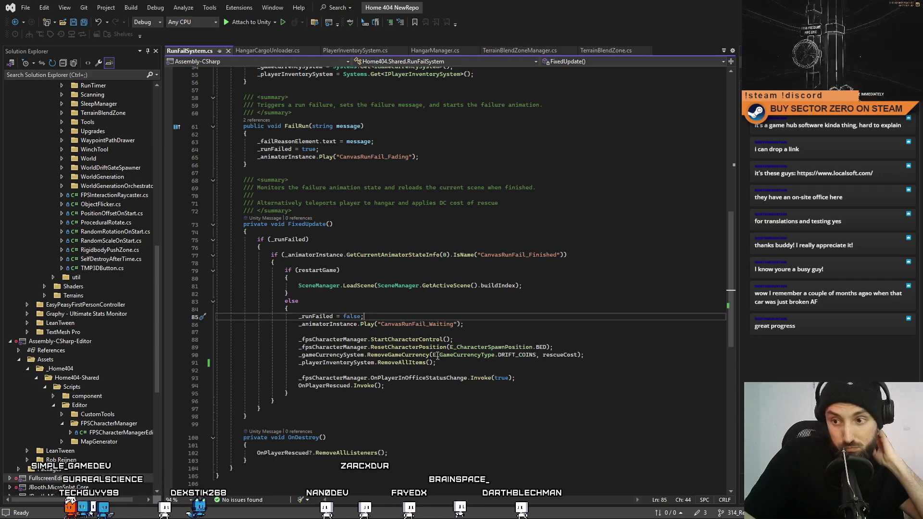
scroll(438, 356, "up", 5)
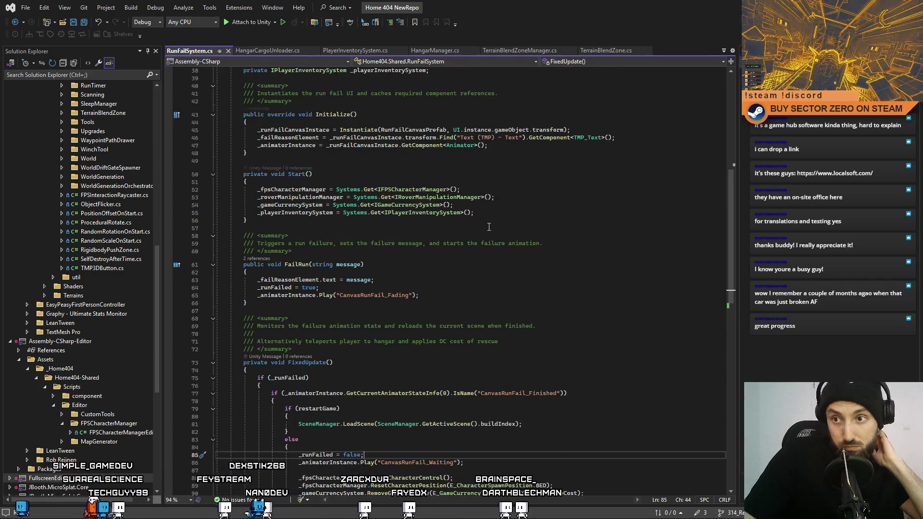
scroll(489, 226, "up", 4)
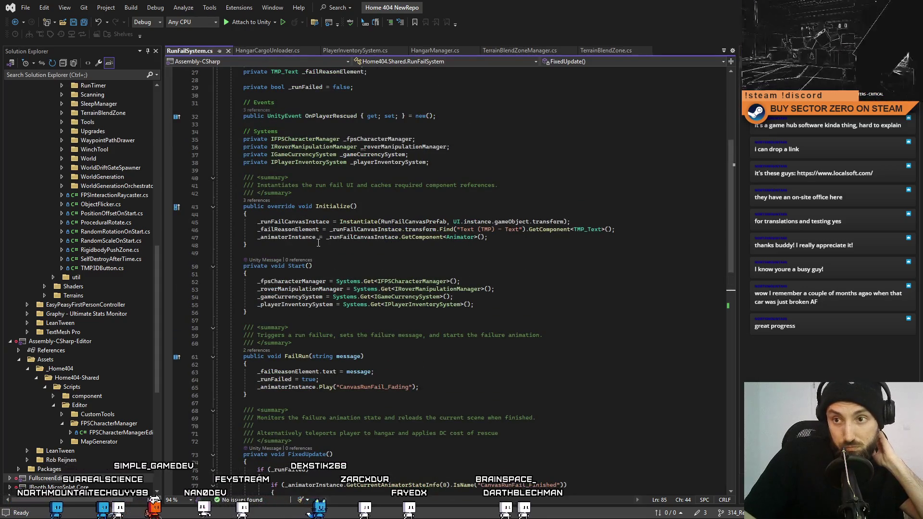
left_click_drag(257, 229, 573, 229)
left_click(524, 265)
Duplicate the _failReasonElement declaration to add a new private text field
scroll(360, 156, "up", 3)
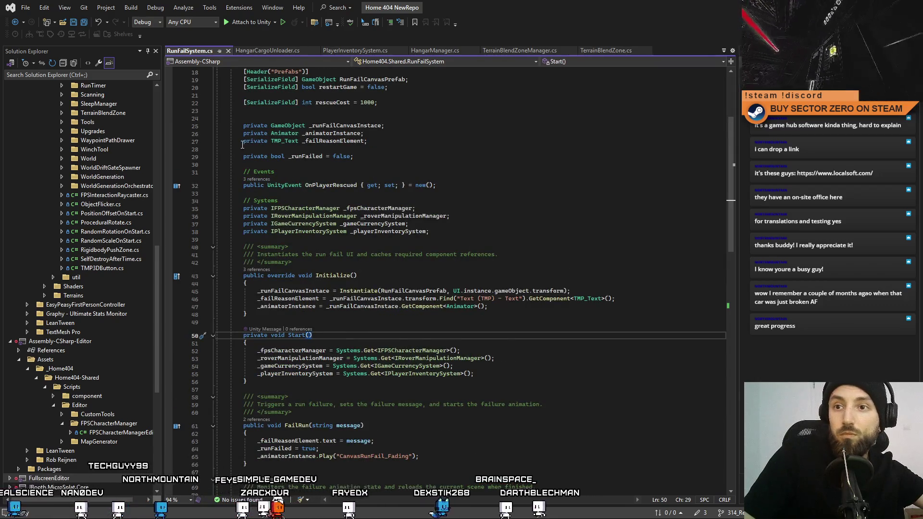
left_click(412, 144)
key("ctrl+d")
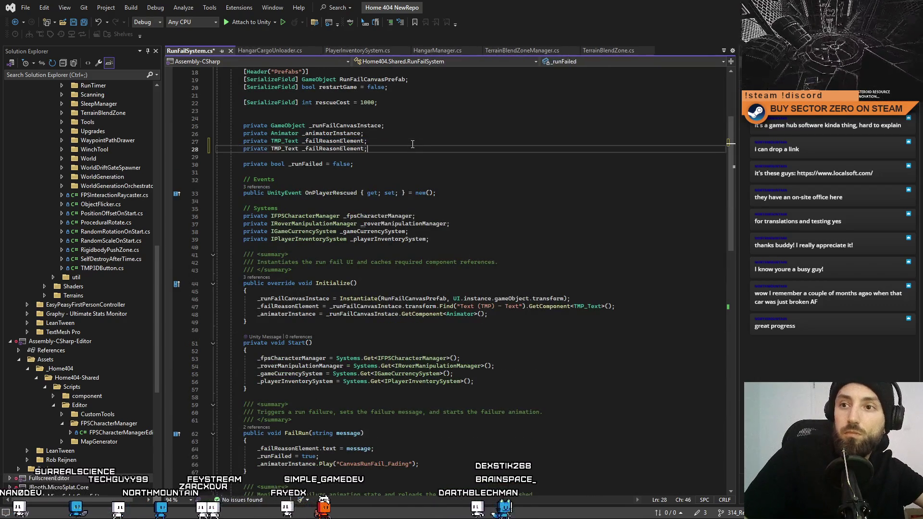
left_click_drag(368, 149, 303, 150)
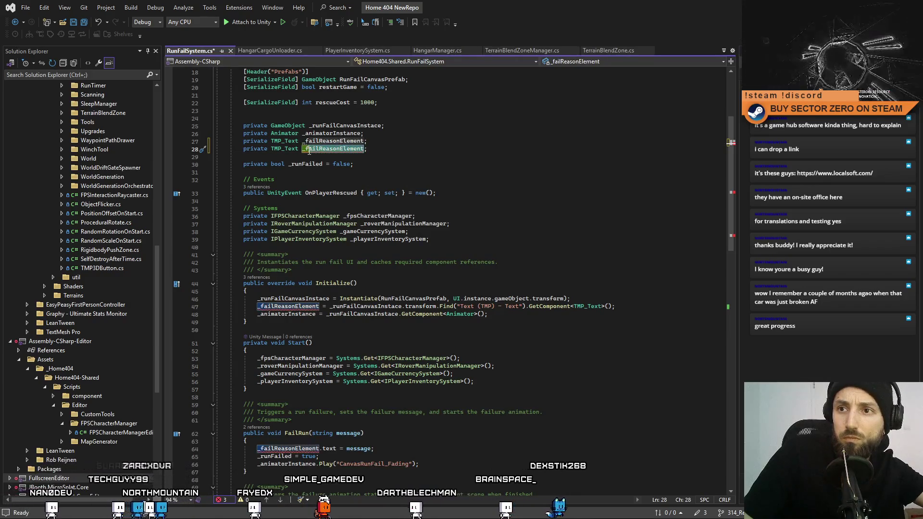
type("riva")
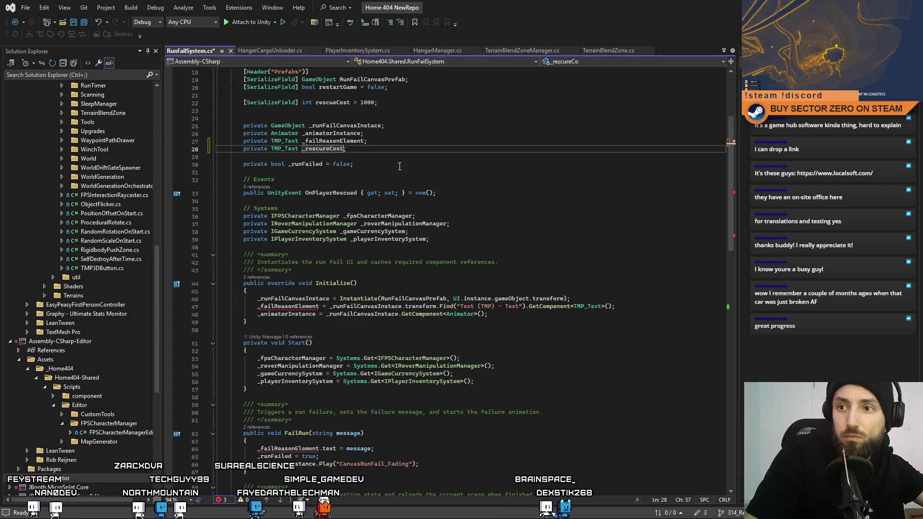
type("t")
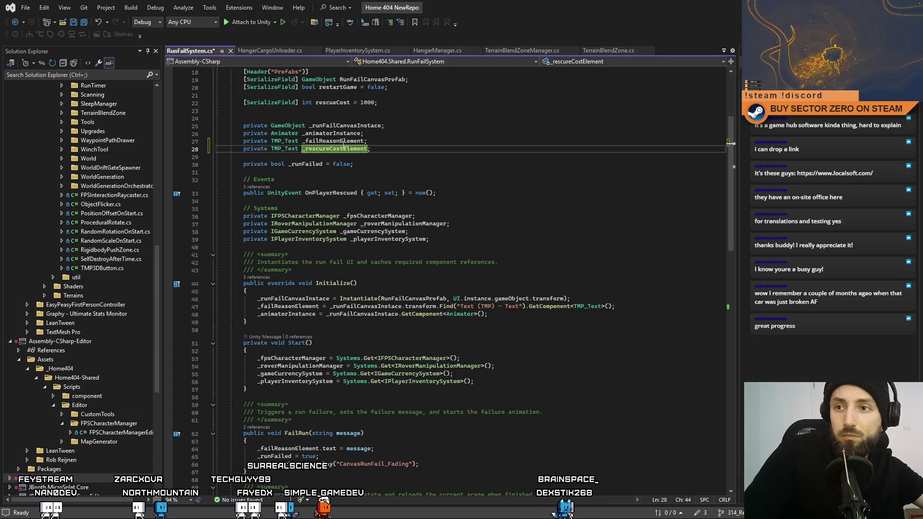
key("End")
Cache _rescureCostElement from the 'Text (TMP) - Text 4' object, confirming Text 4 in Unity
left_click(644, 308)
key("Return")
type("_rescureCostElement =")
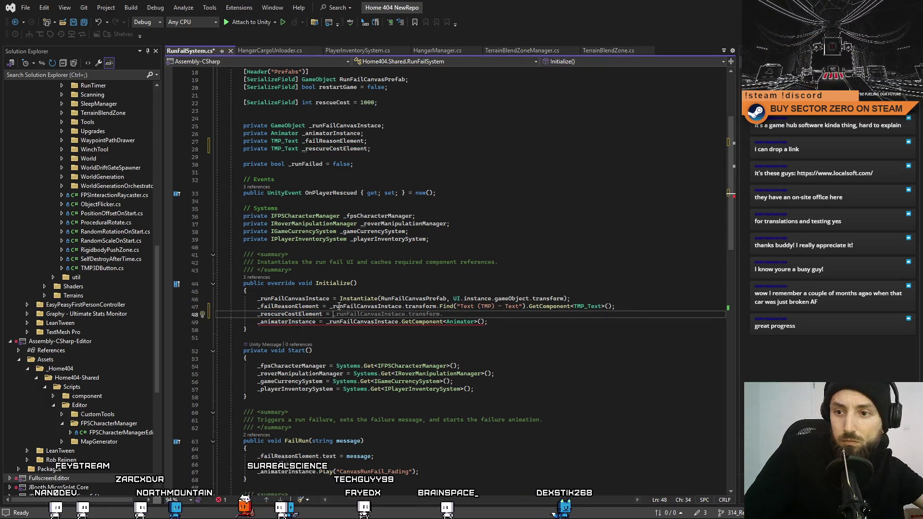
key("Tab")
key("Tab")
left_click(524, 314)
type("4")
left_click(571, 356)
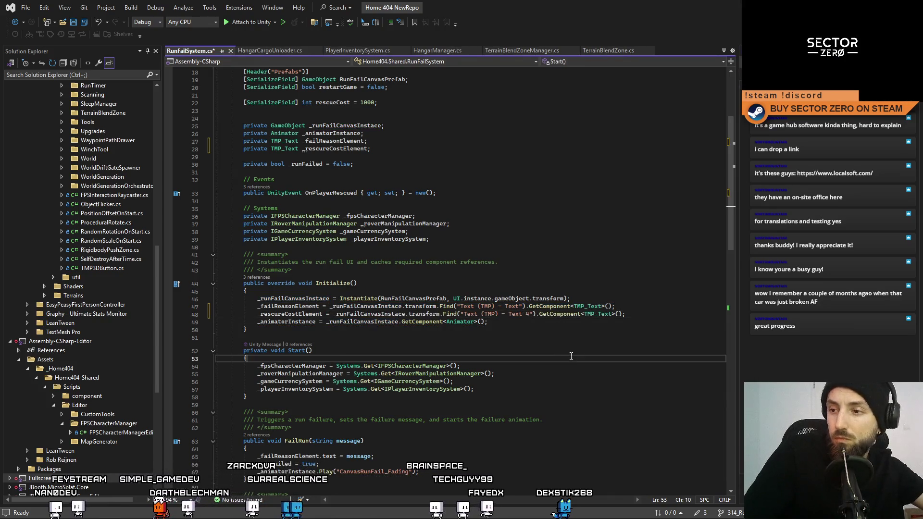
key("alt+Tab")
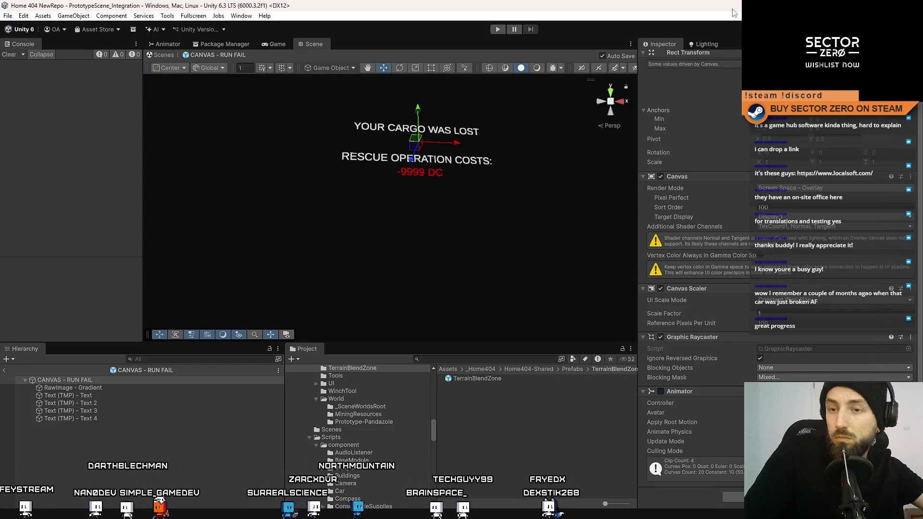
left_click(190, 417)
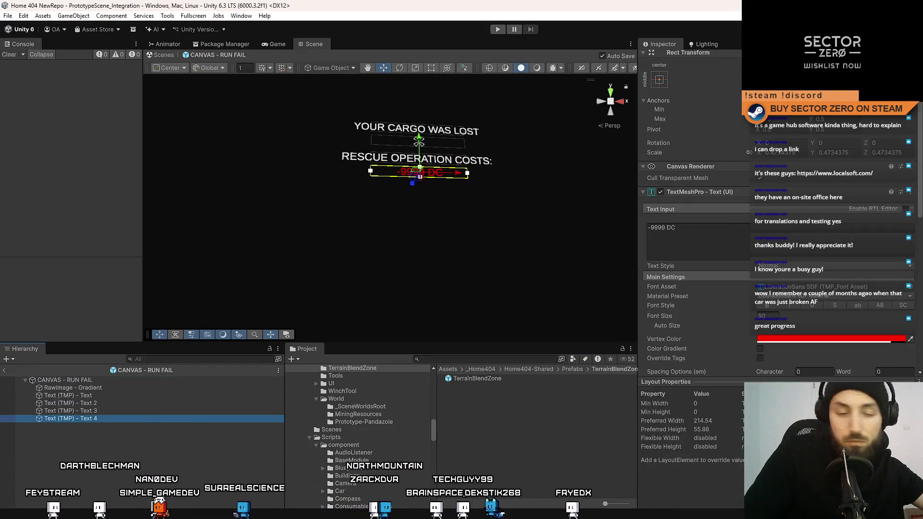
key("alt+Tab")
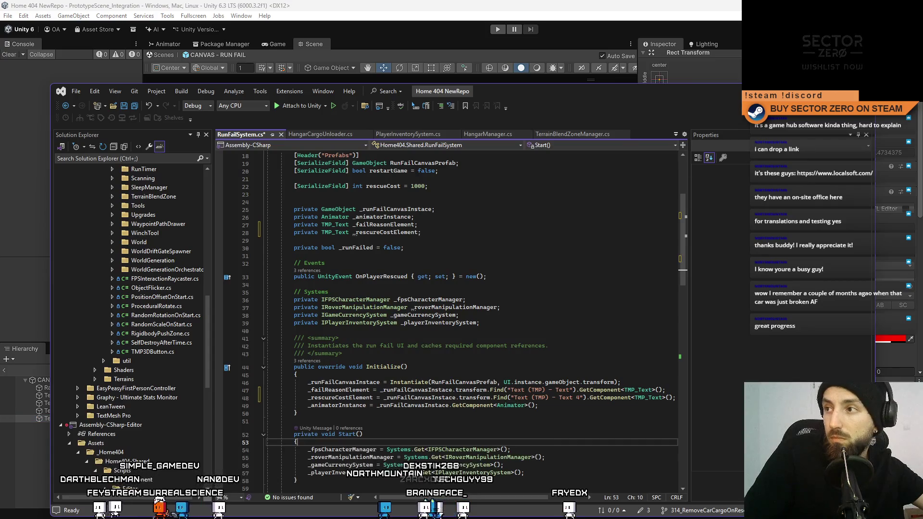
Maximize Visual Studio and start a new line in FailRun after the failure message assignment
key("super+Up")
double_click(316, 315)
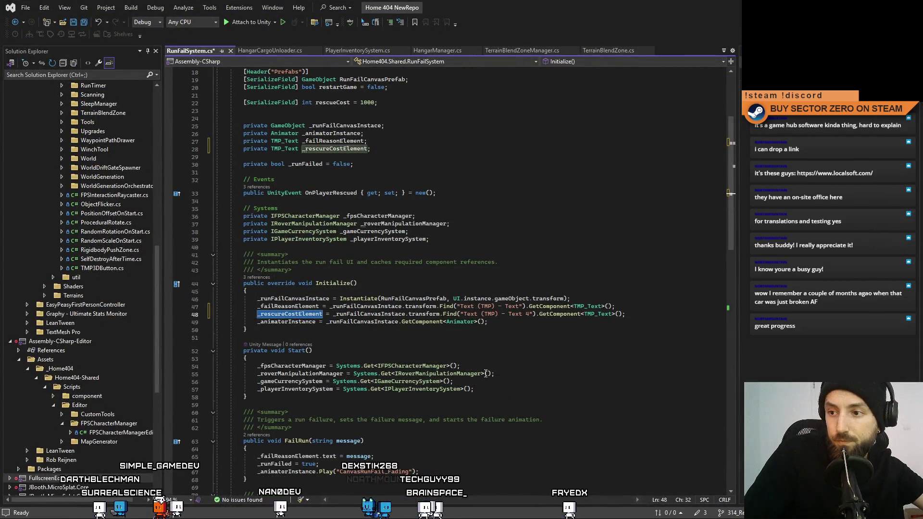
scroll(485, 373, "down", 4)
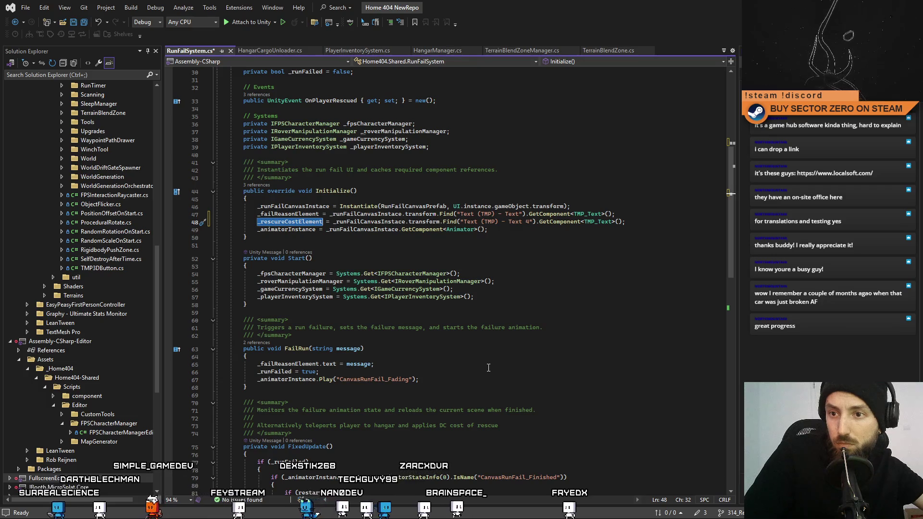
scroll(489, 367, "down", 3)
scroll(471, 359, "down", 4)
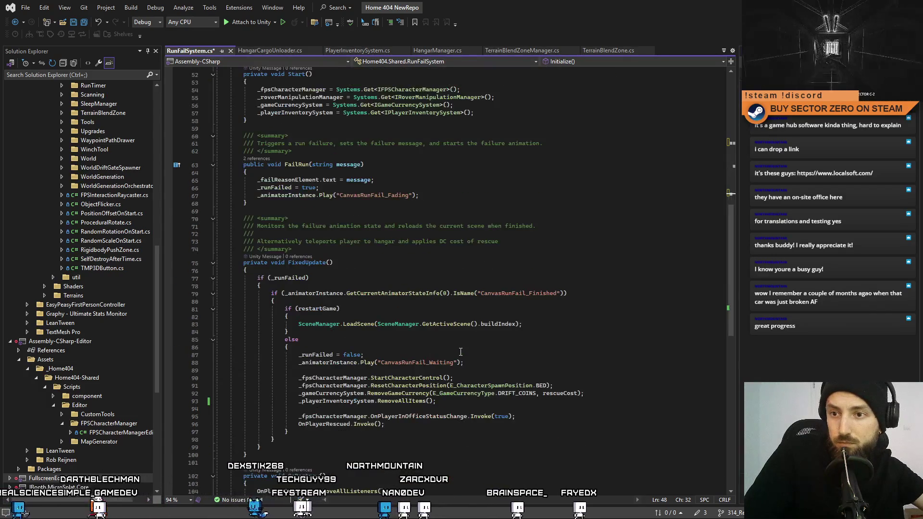
scroll(461, 351, "up", 6)
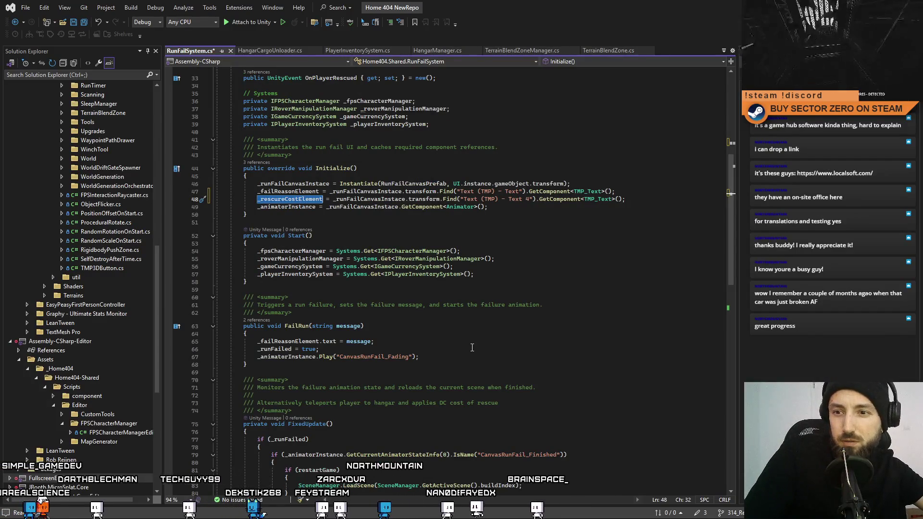
scroll(470, 347, "down", 2)
scroll(453, 313, "down", 3)
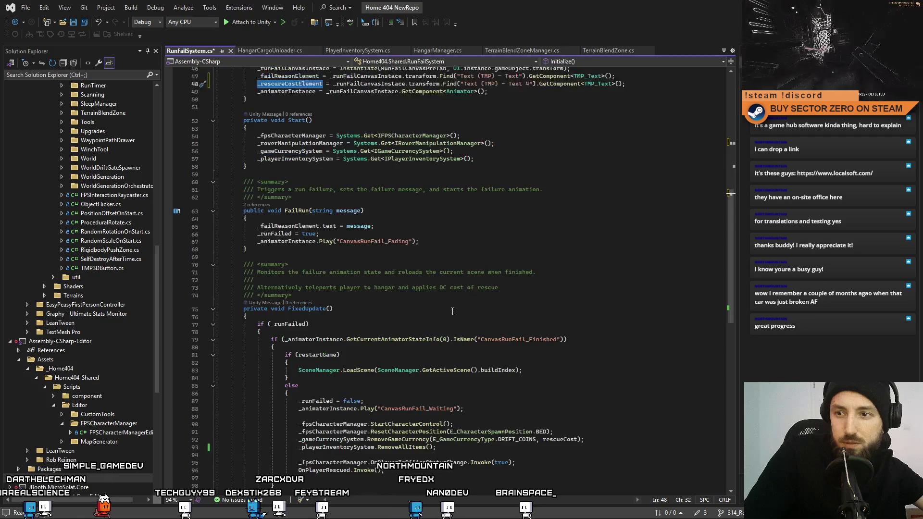
left_click(445, 242)
left_click(458, 235)
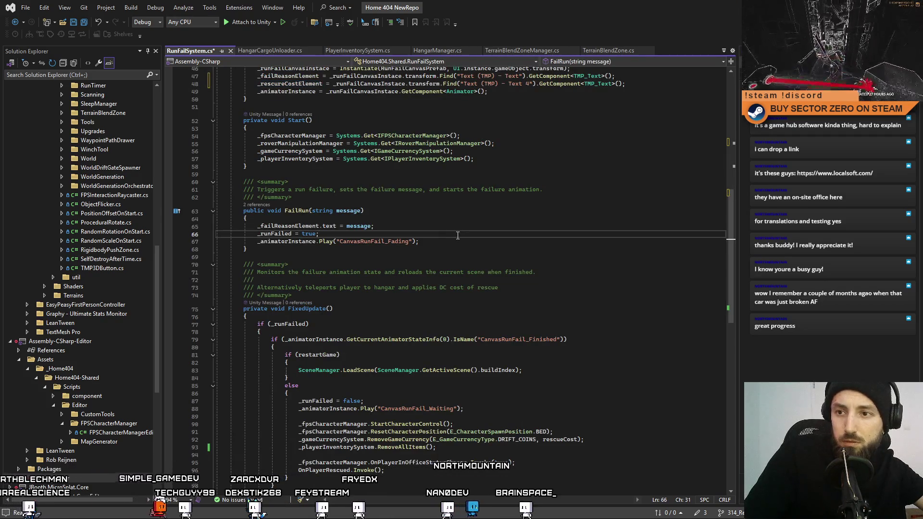
left_click(457, 229)
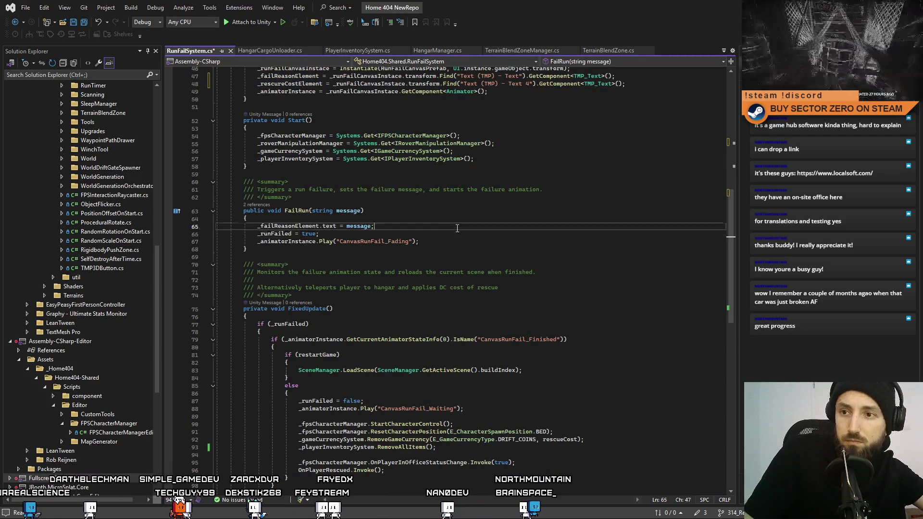
key("Return")
Set _rescueCostElement.text = "-" + rescueCost + "DC" in FailRun and save RunFailSystem.cs
type("_rescueCostElement.te")
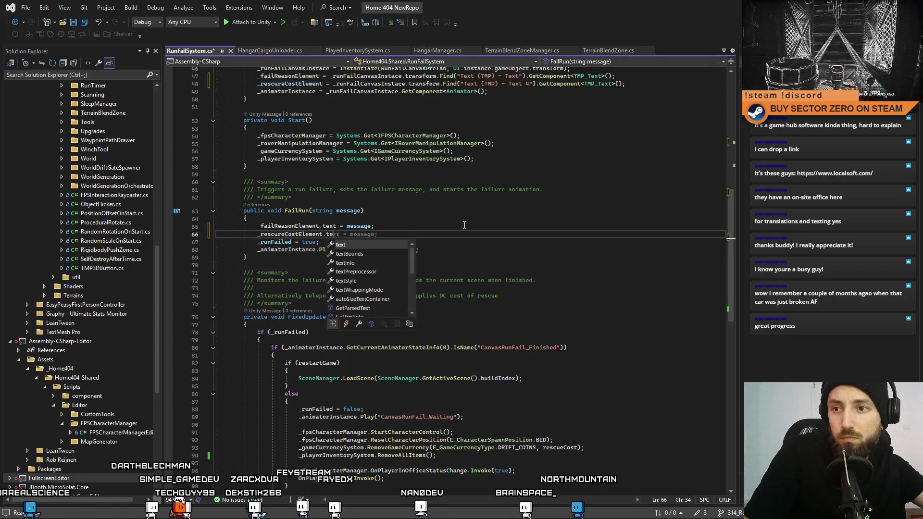
type("xt = \"-\" +")
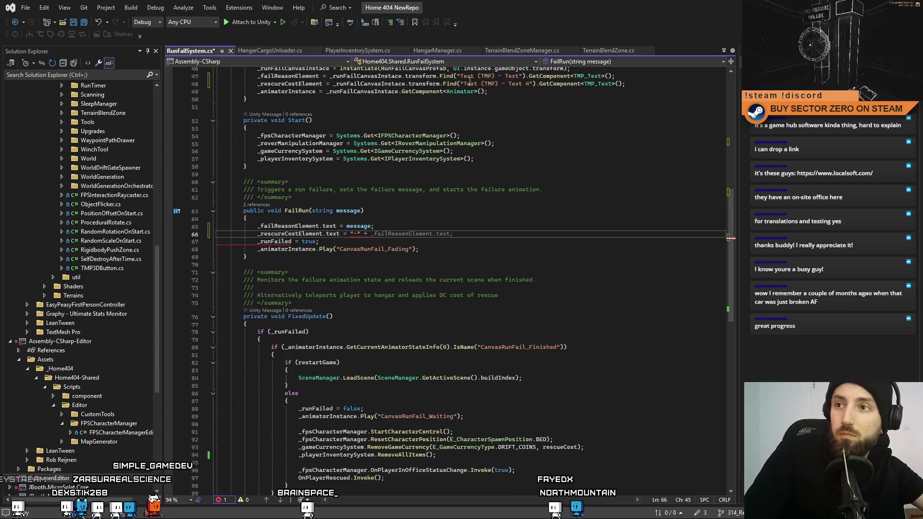
scroll(393, 164, "up", 10)
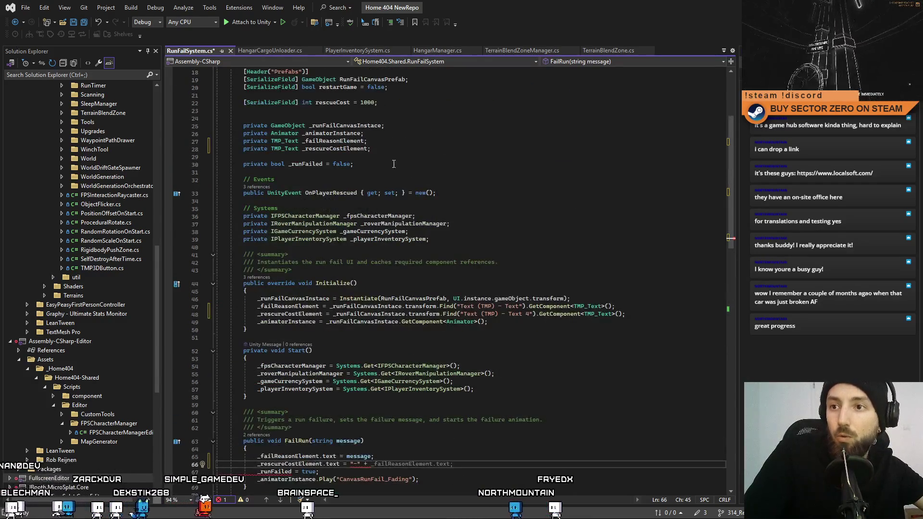
double_click(332, 103)
scroll(412, 419, "down", 2)
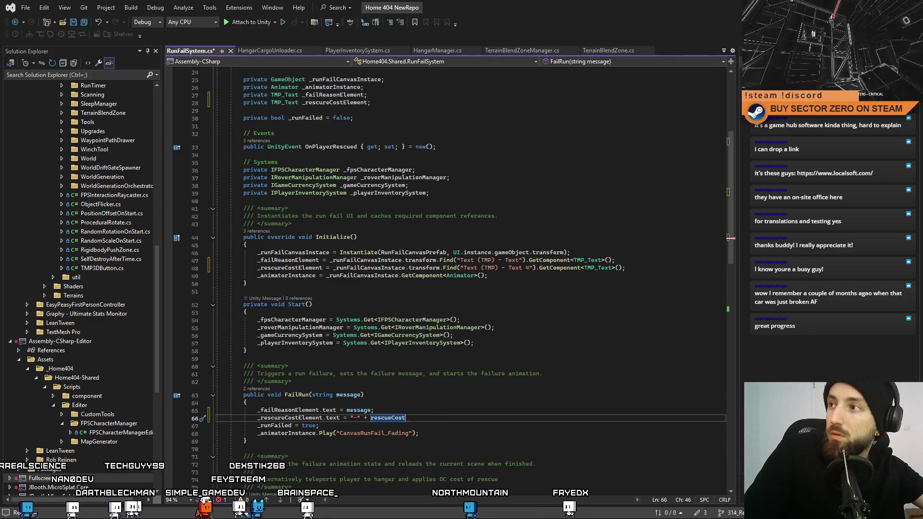
key("alt+Tab")
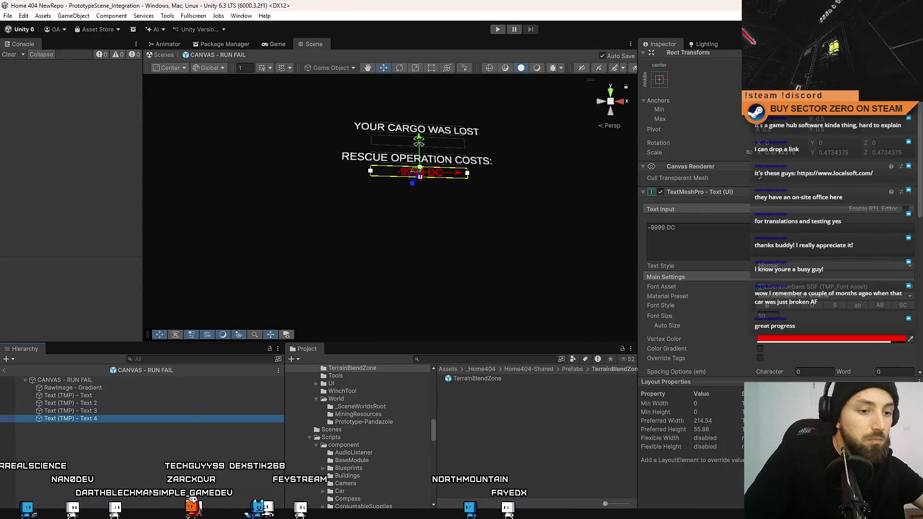
key("alt+Tab")
key("Tab")
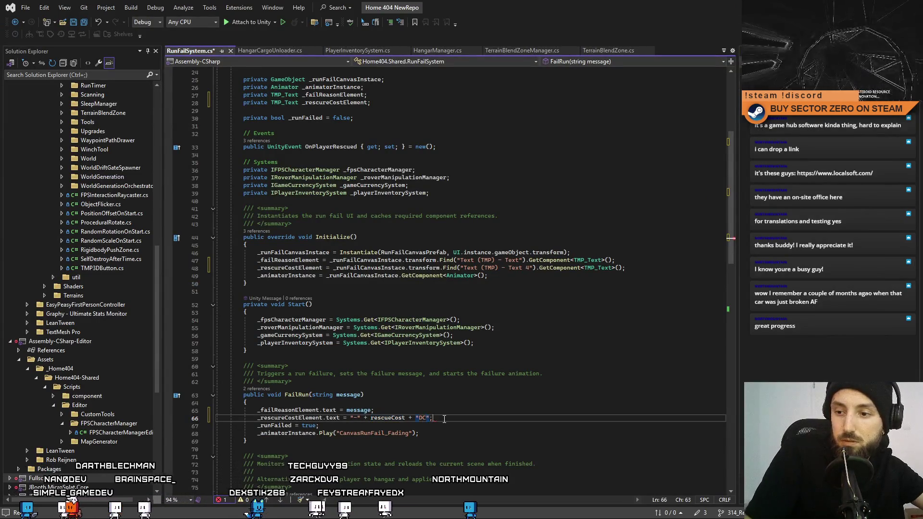
key("ctrl+s")
left_click(471, 430)
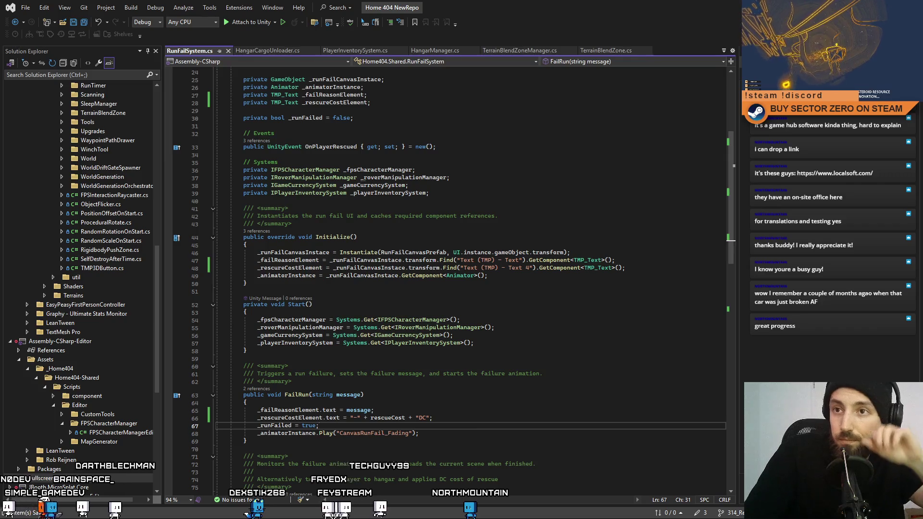
key("alt+Tab")
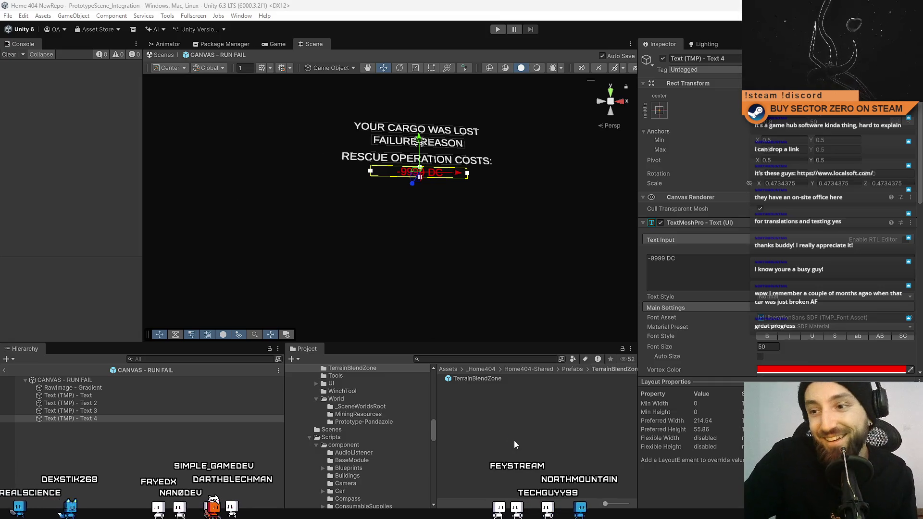
Select the fail canvas's RawImage - Gradient object after the scripts recompile
left_click(312, 201)
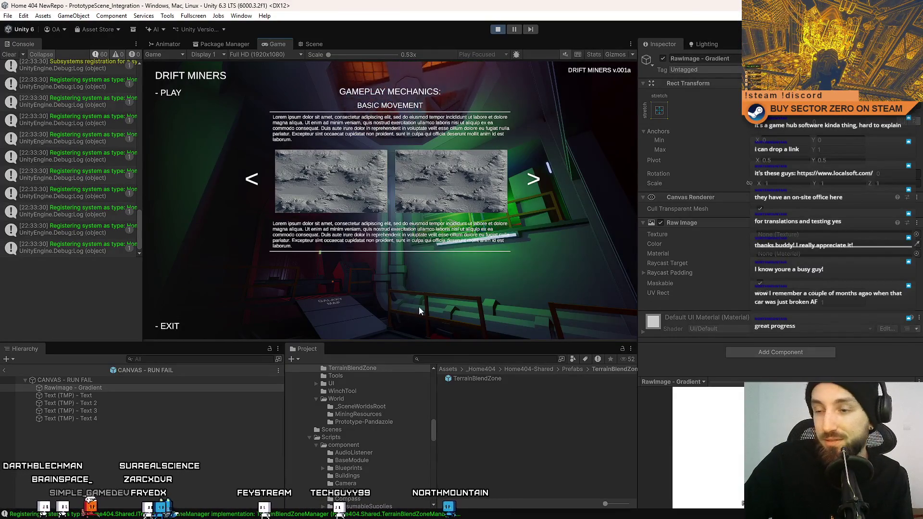
Start the game from the main menu and walk to the Galaxy Map terminal
left_click(181, 94)
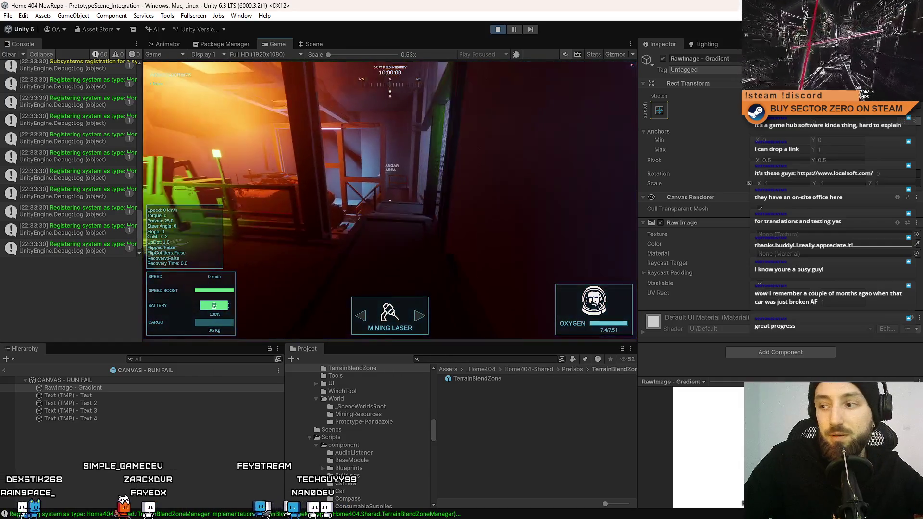
key("Escape")
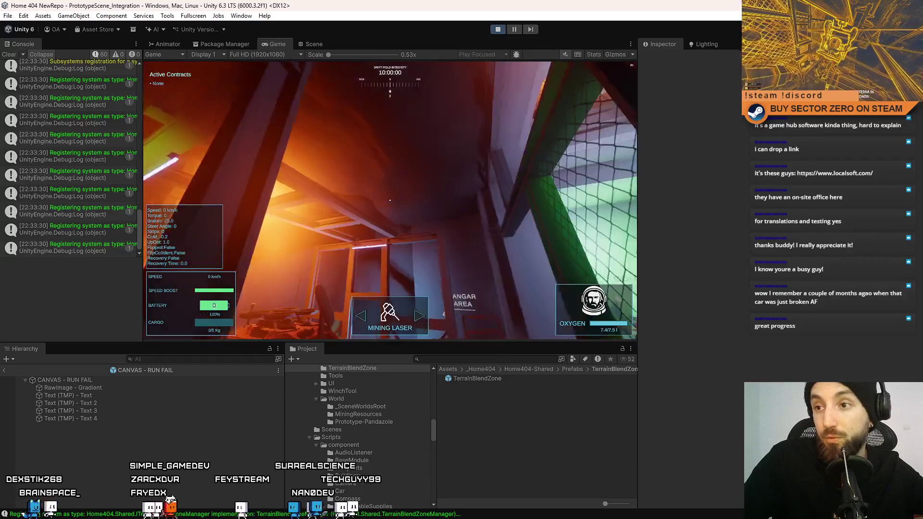
key("w")
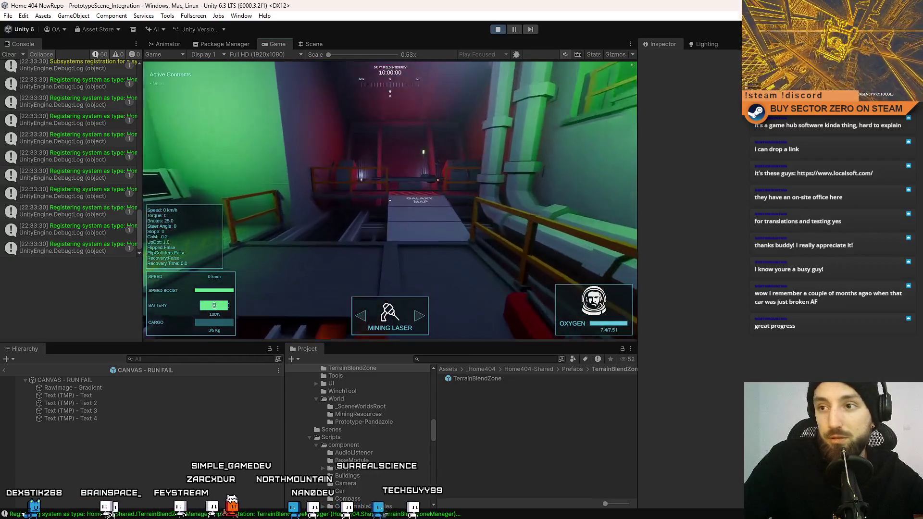
key("w")
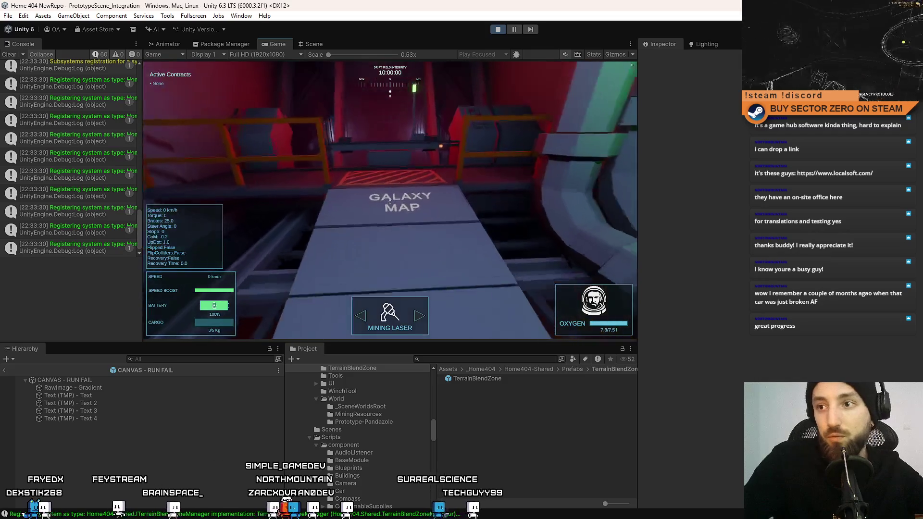
key("e")
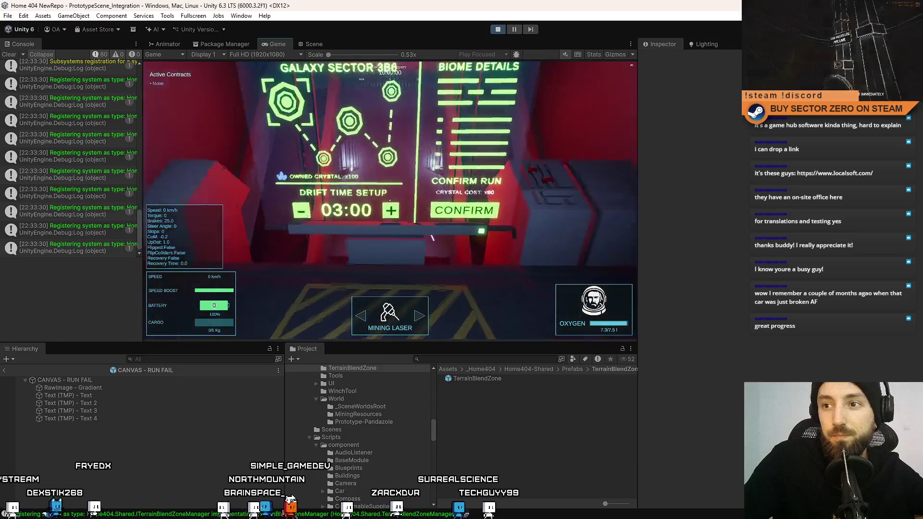
Raise the drift time to 05:00, confirm the run, and take the rover into the hangar
left_click(390, 200)
left_click(389, 200)
left_click(390, 199)
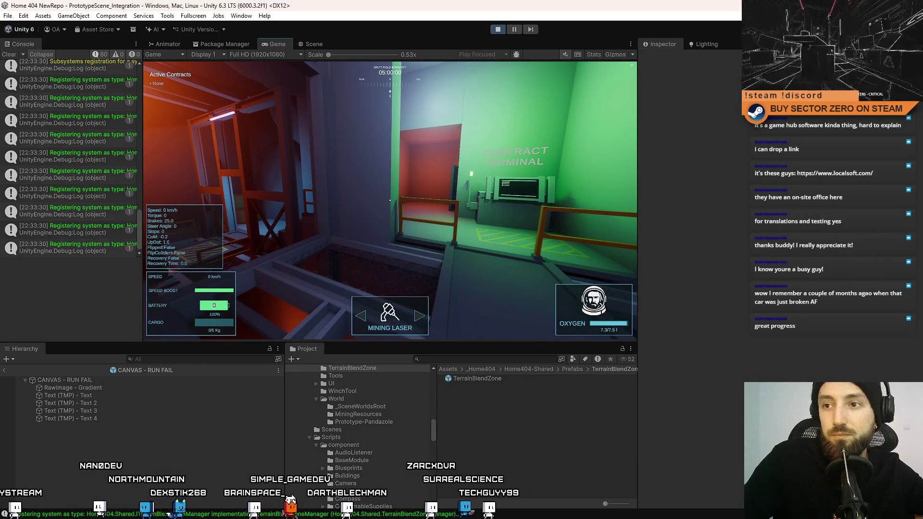
key("w")
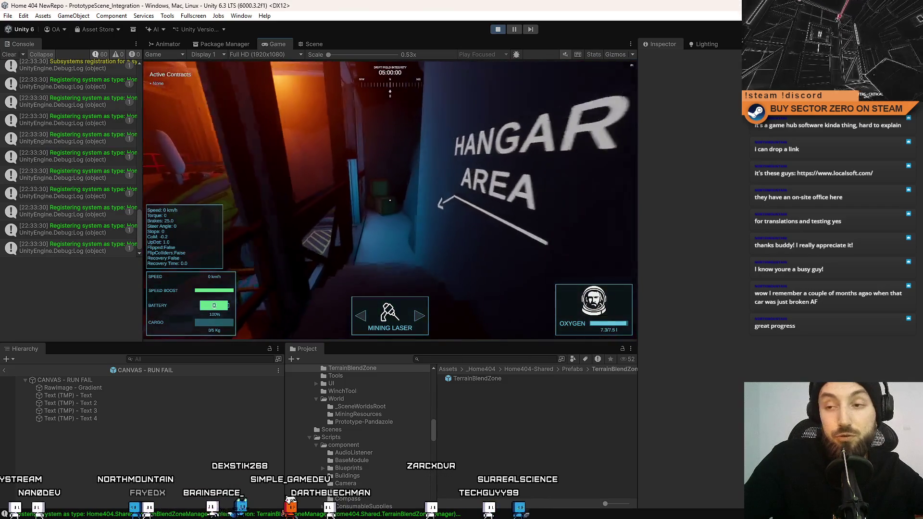
key("w")
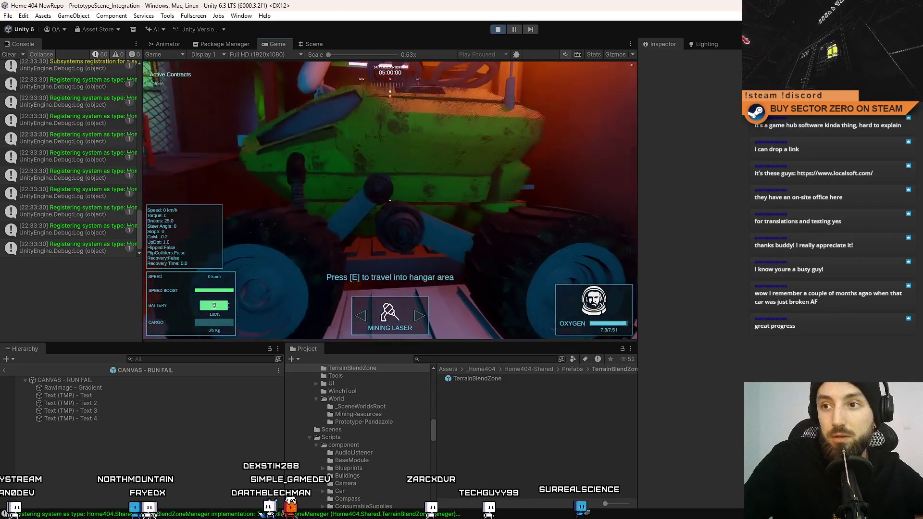
key("e")
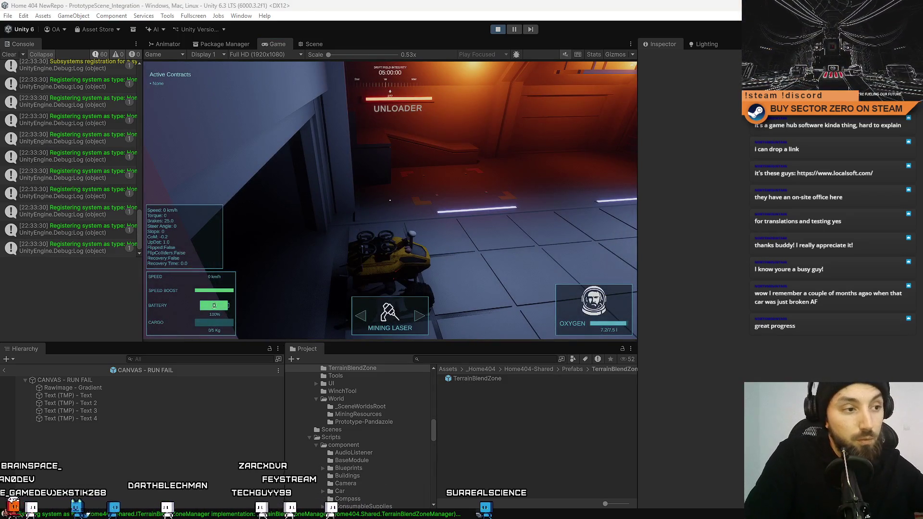
Drive the rover onto the snowfield in fullscreen, laser-mine a rock, and check 0.7 kg Titanium cargo
key("w")
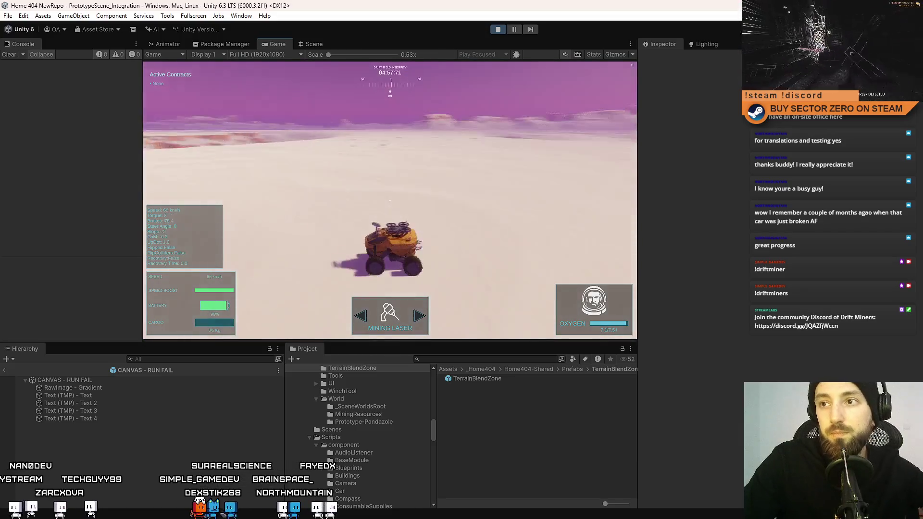
key("F10")
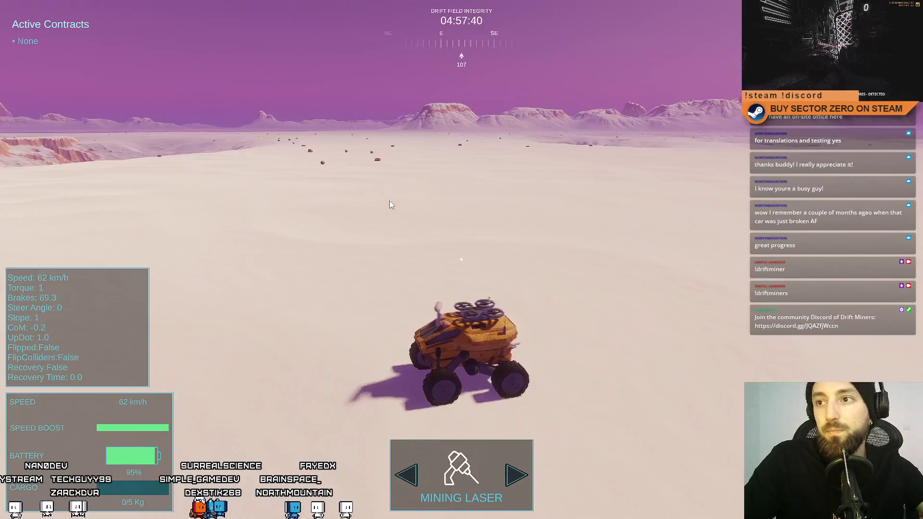
key("d")
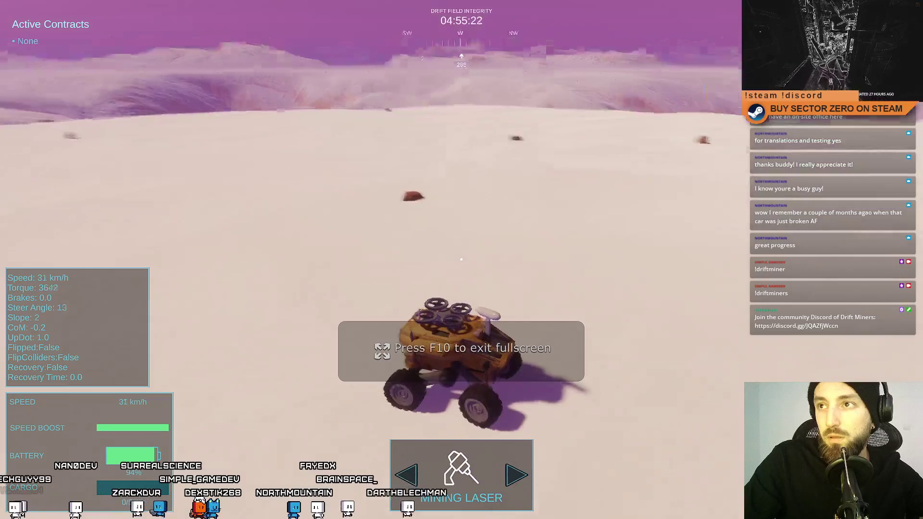
key("a")
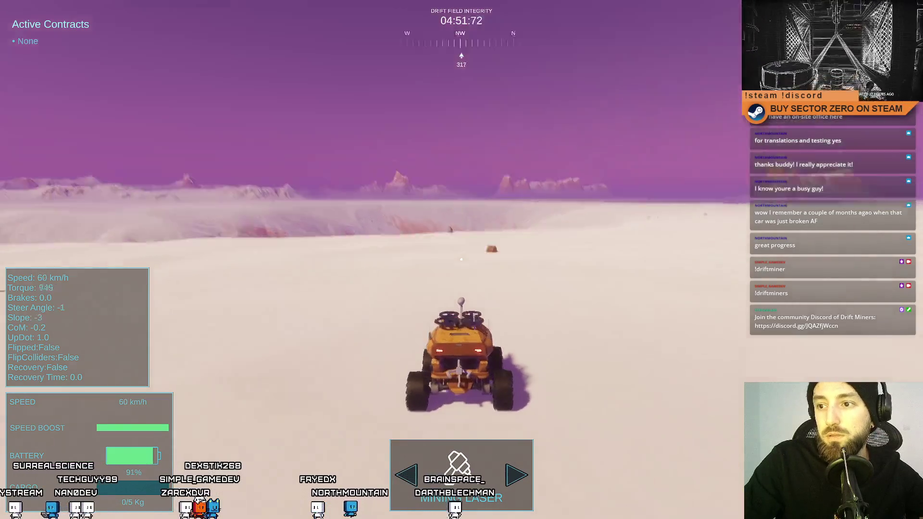
left_click(461, 260)
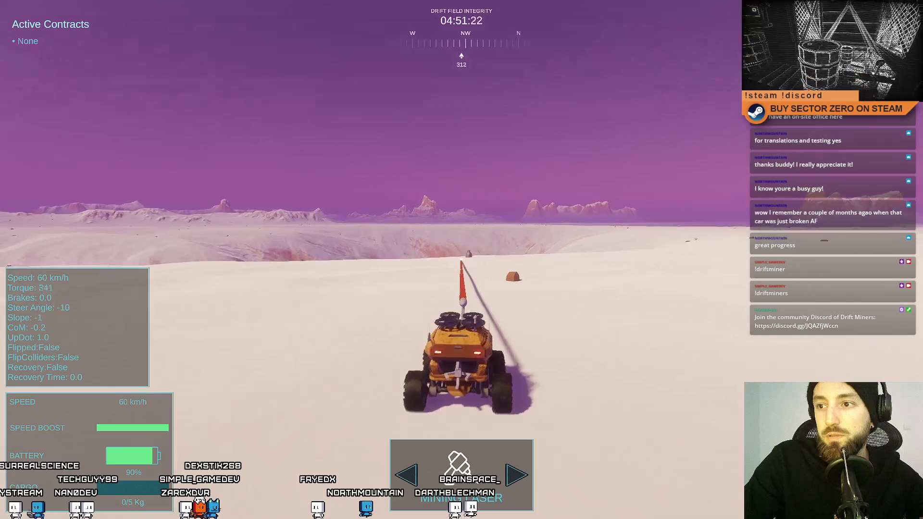
key("s")
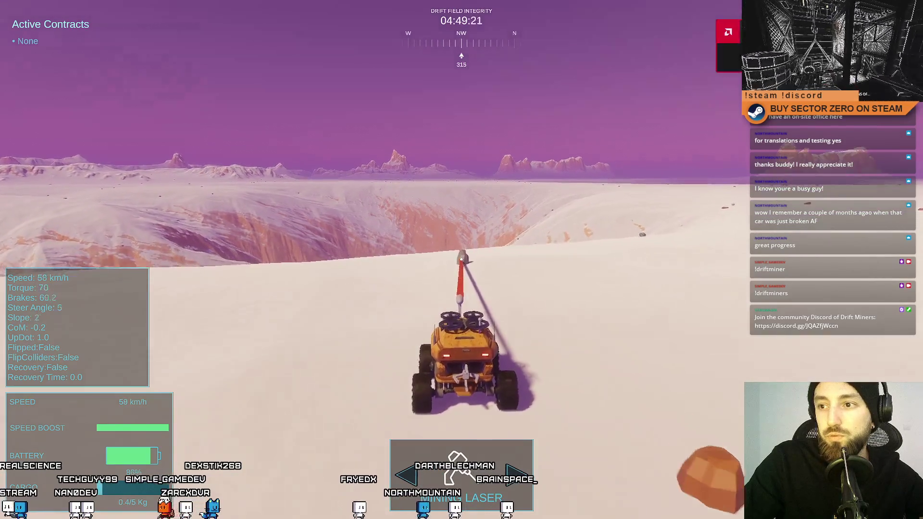
key("Tab")
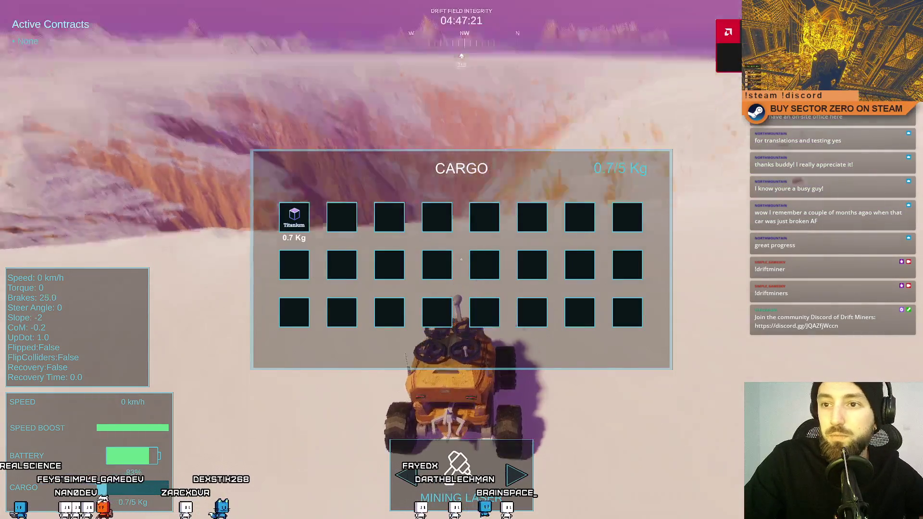
key("Tab")
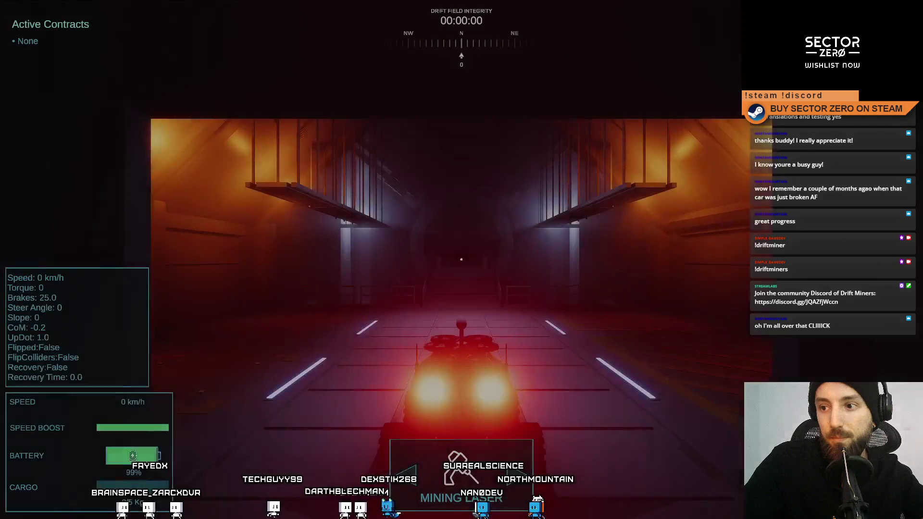
Drive through the tunnel portal and walk down into the hangar to the Galaxy Map
key("w")
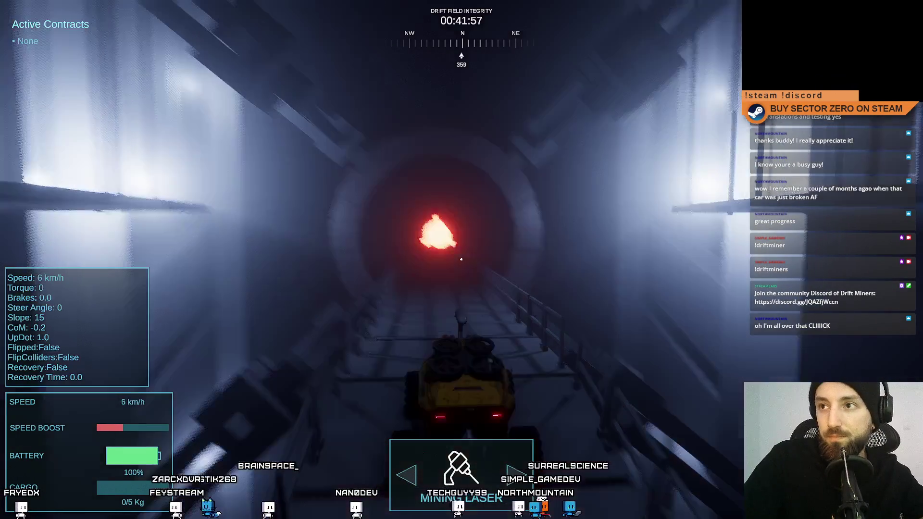
key("w")
key("w")
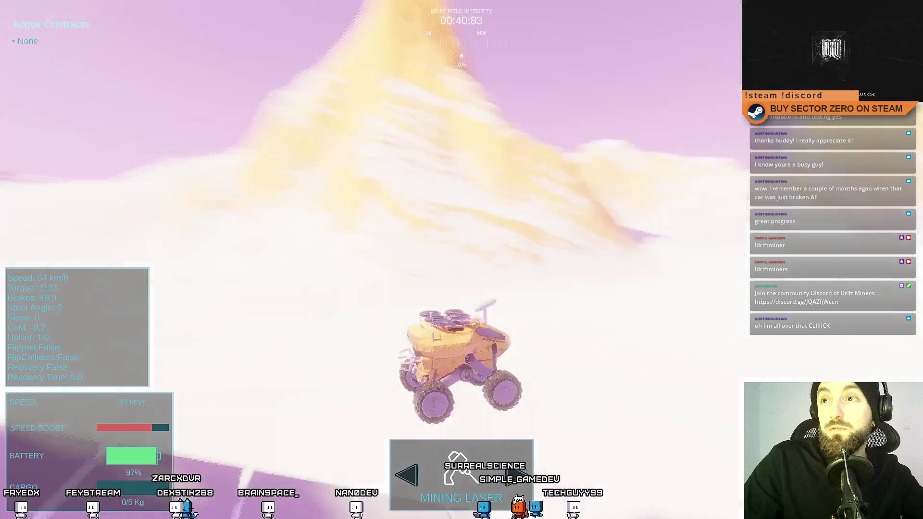
key("a")
key("a")
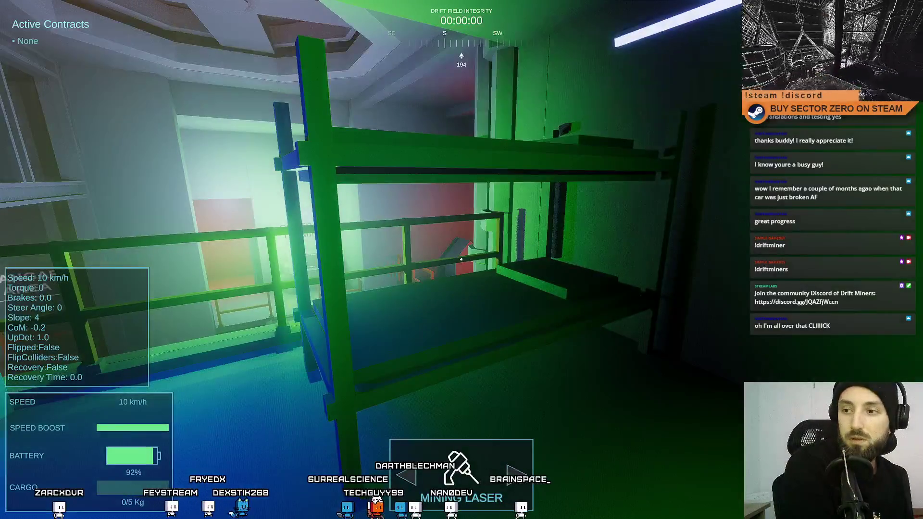
key("w")
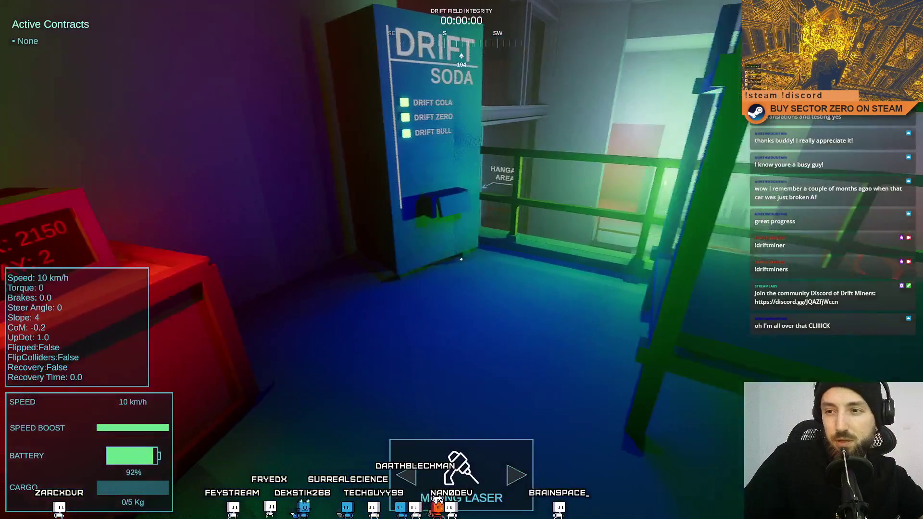
key("w")
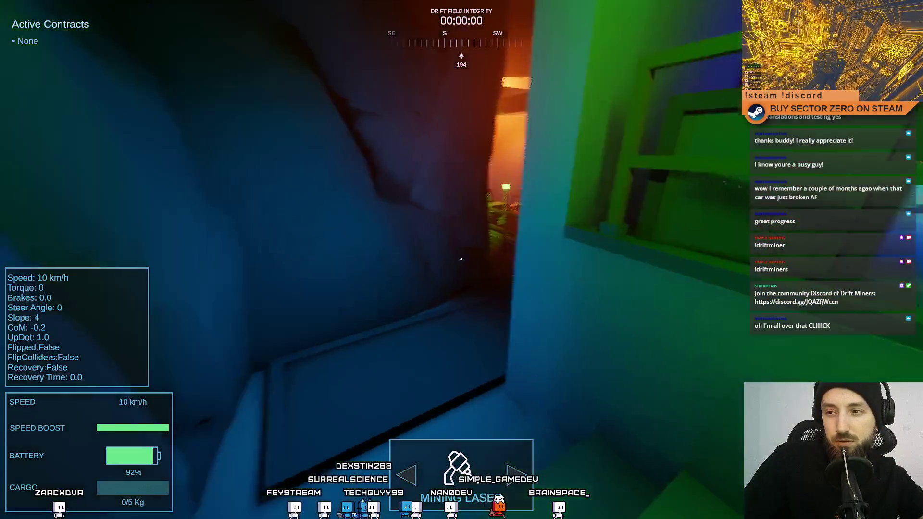
key("w")
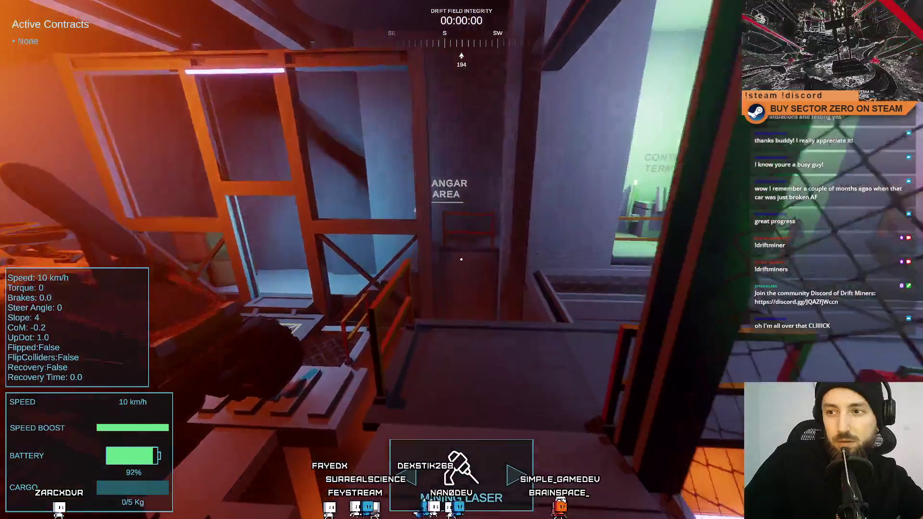
key("w")
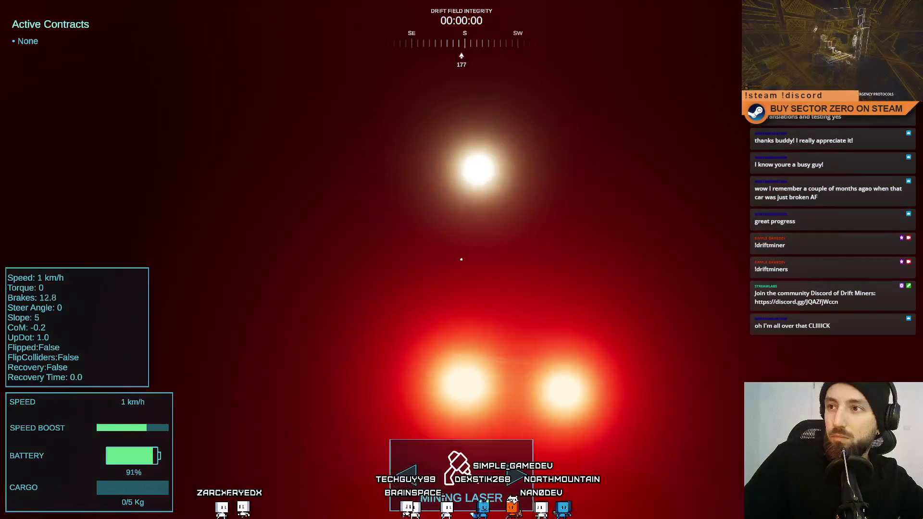
Drive the new run until it fails with the -1000DC rescue cost, then leave fullscreen
key("shift+w")
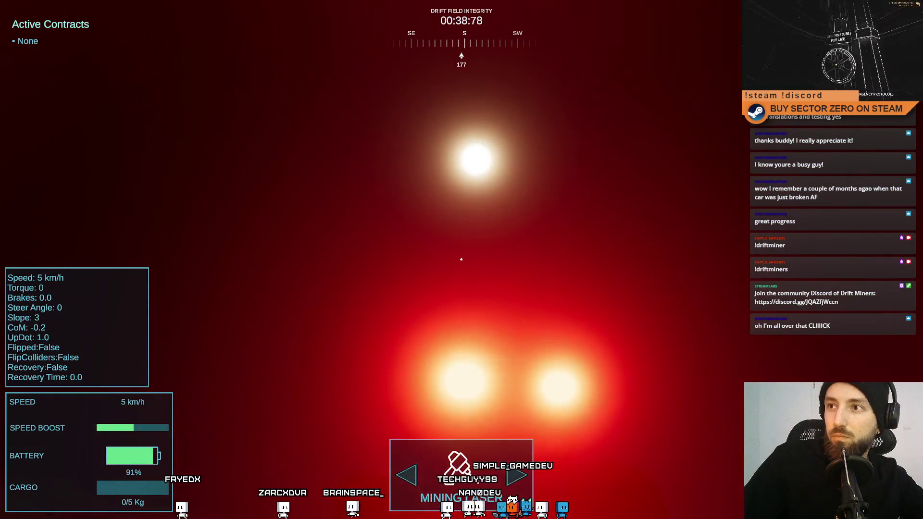
key("w")
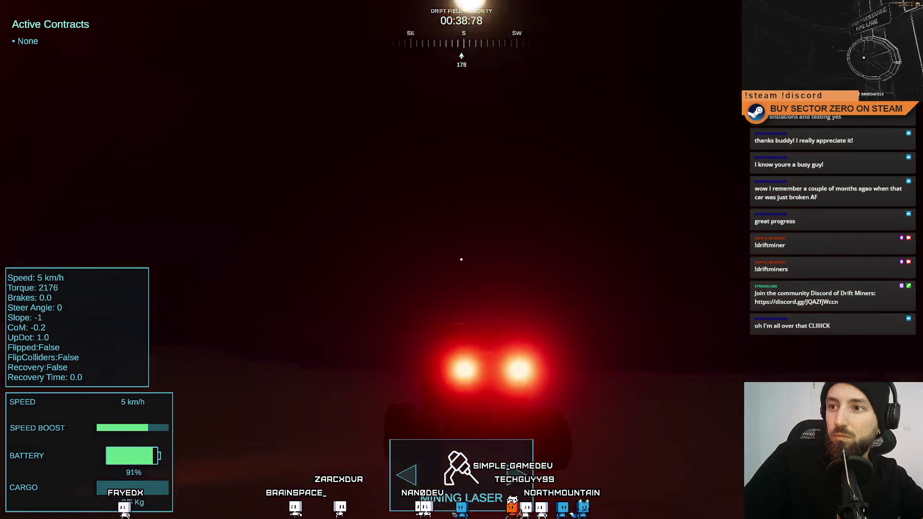
key("a")
key("w")
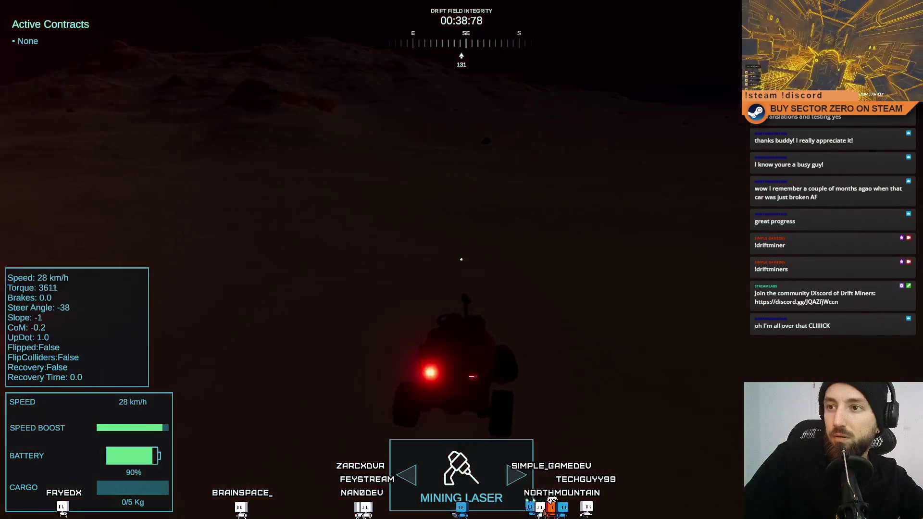
key("a")
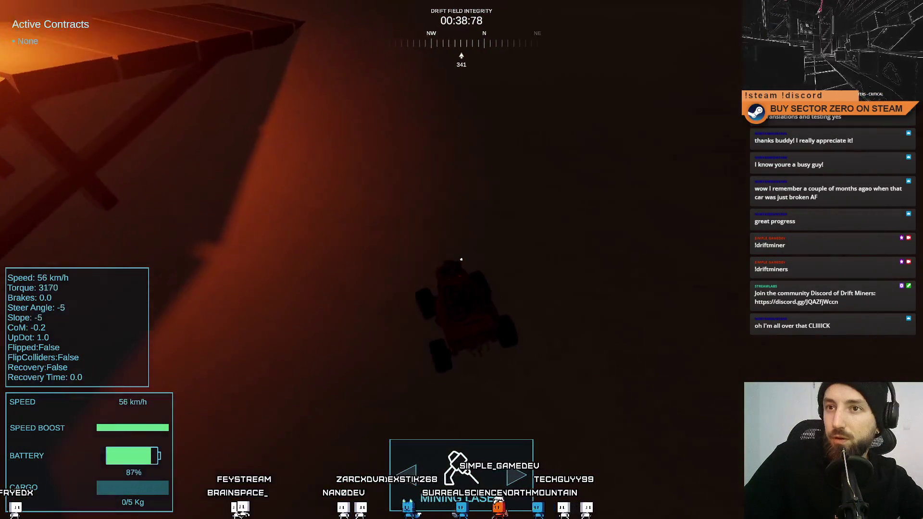
key("a")
key("space")
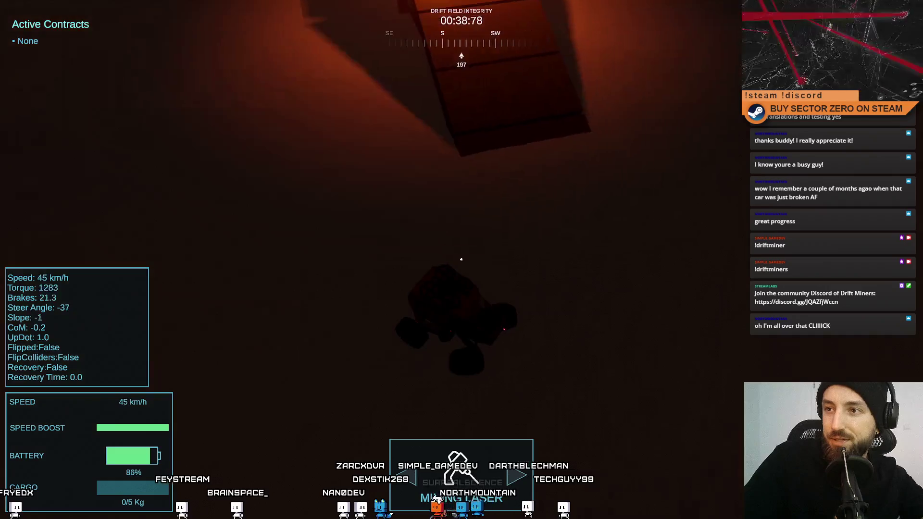
key("w")
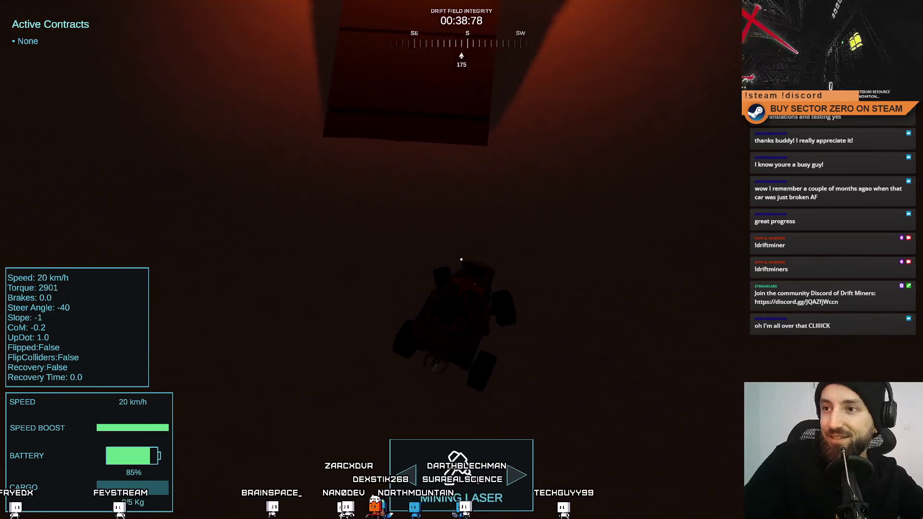
key("w")
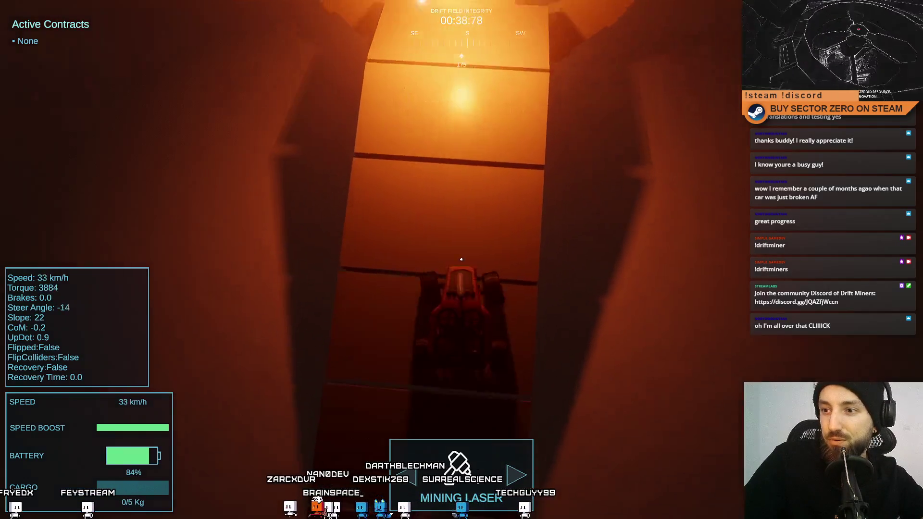
key("s")
key("d")
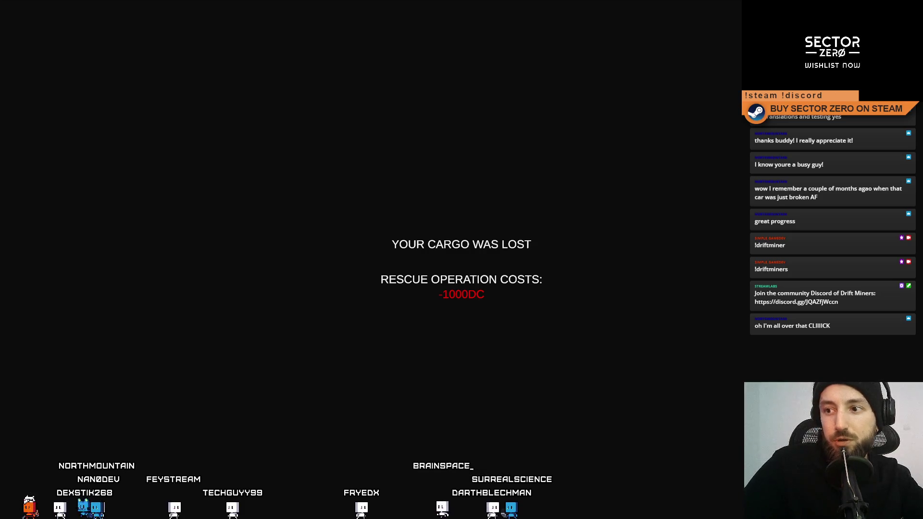
key("F11")
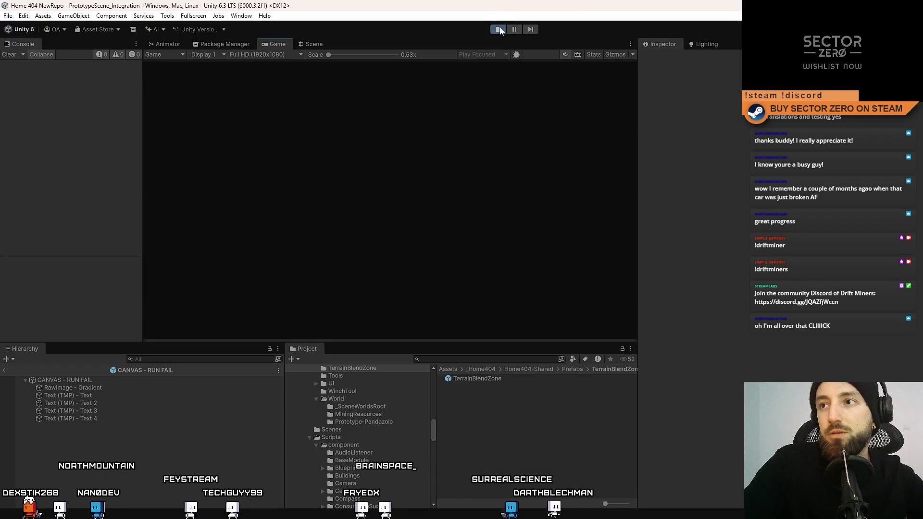
Stop play mode, select CANVAS - RUN FAIL, and check the Window menu for animation tools
left_click(500, 28)
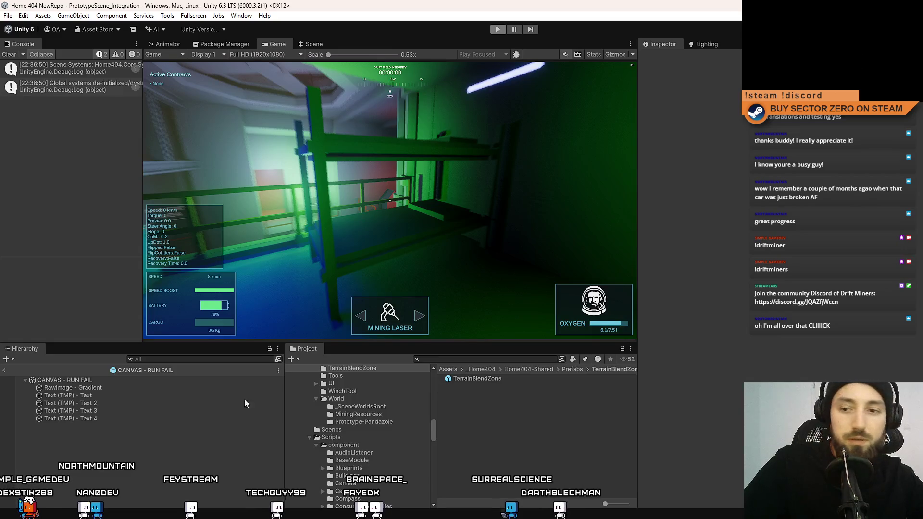
left_click(175, 380)
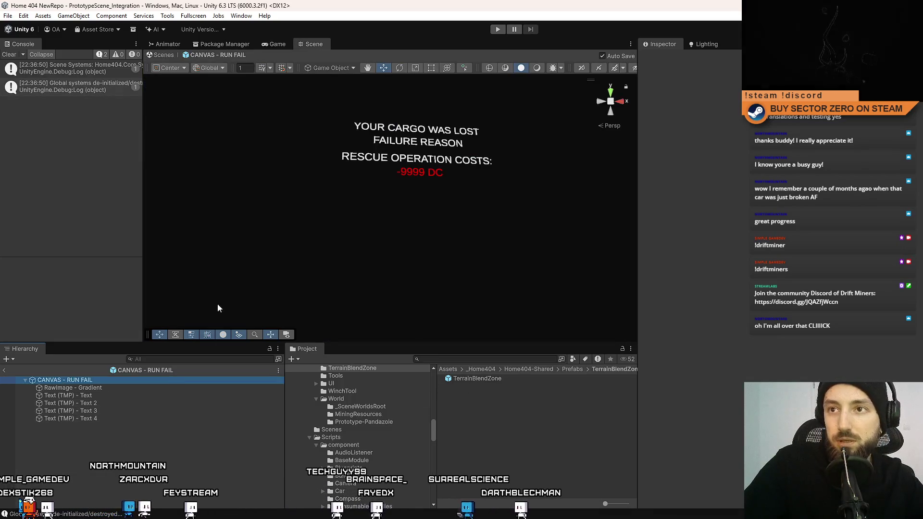
left_click(240, 16)
mouse_move(300, 145)
left_click(398, 146)
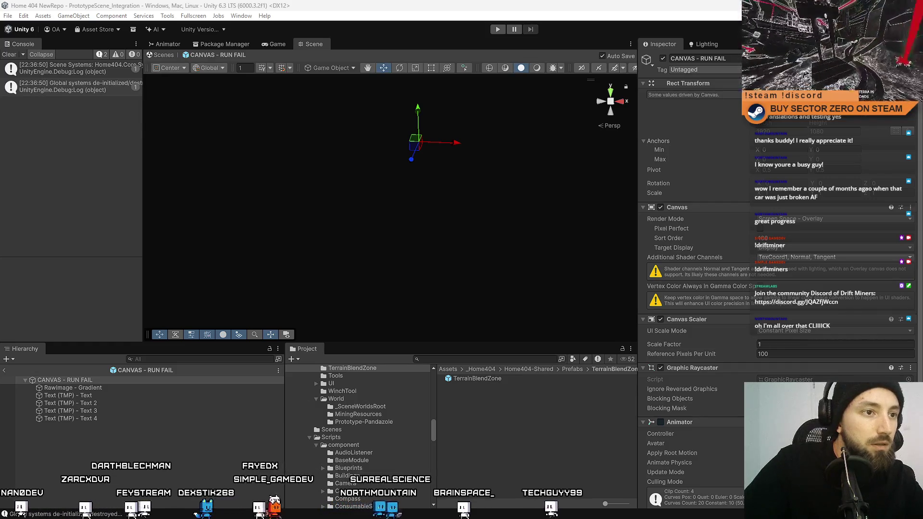
Select the canvas's four Text (TMP) children, then enter Play mode again
left_click(67, 395)
left_click(70, 418, "shift")
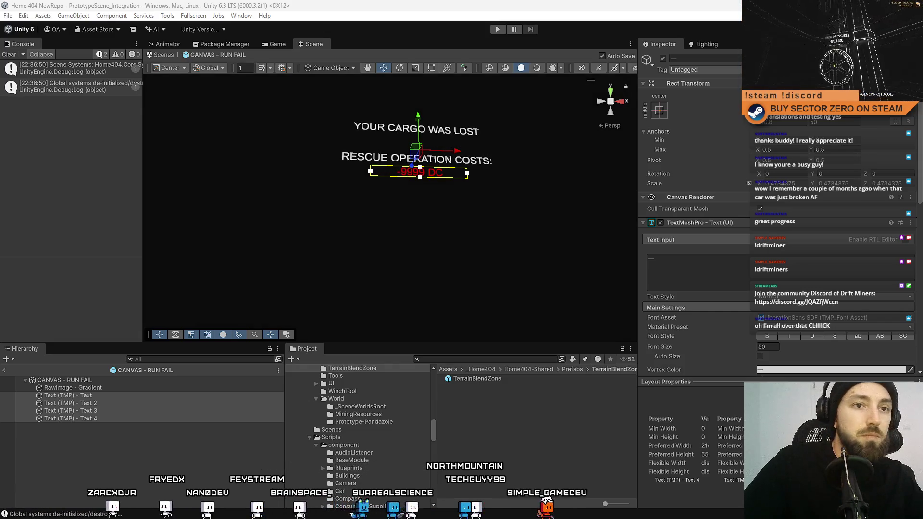
key("alt+Tab")
left_click(493, 28)
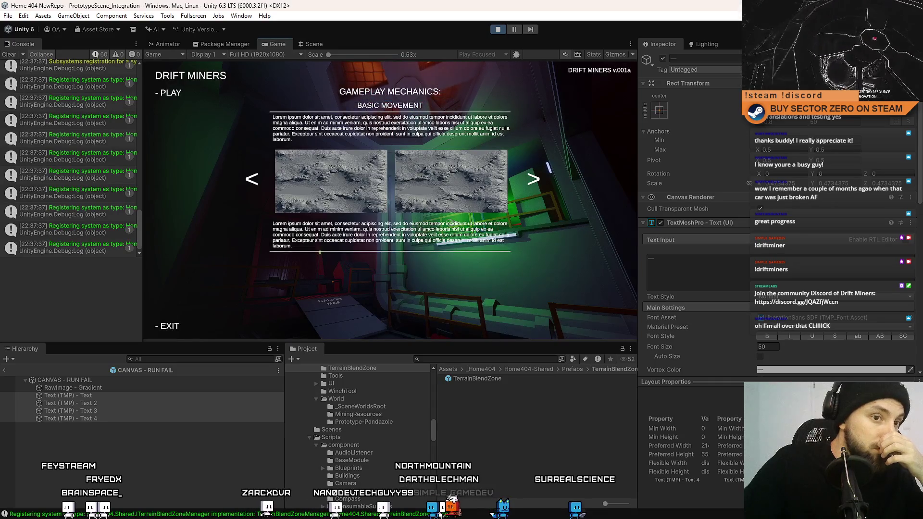
Start the game, walk through the hangar to the drift time terminal, and go fullscreen
left_click(185, 95)
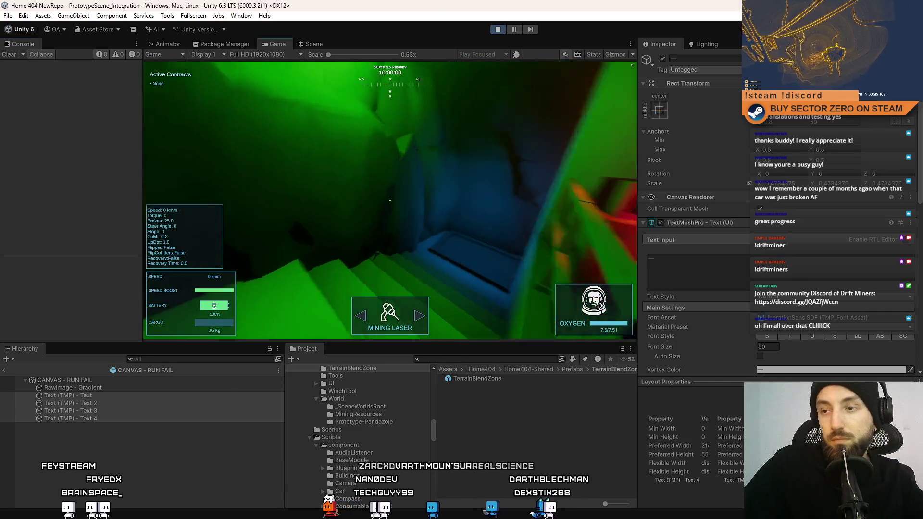
key("w")
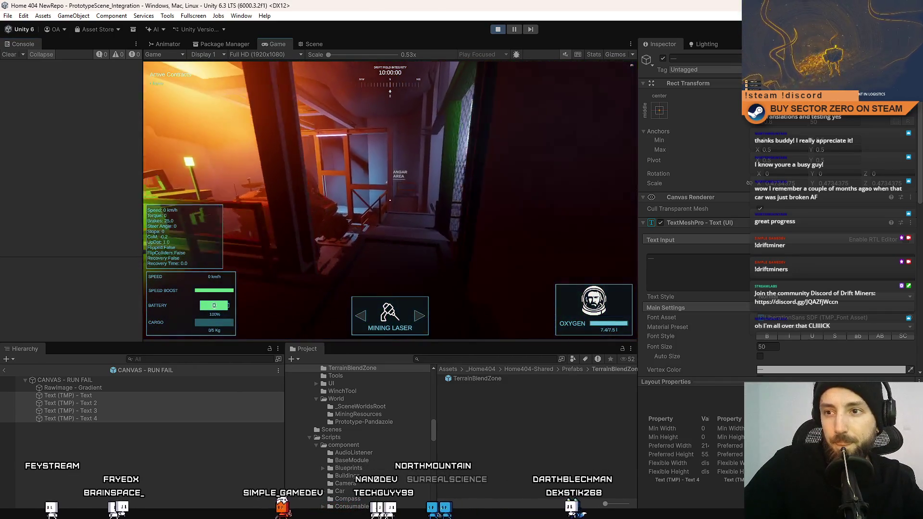
key("w")
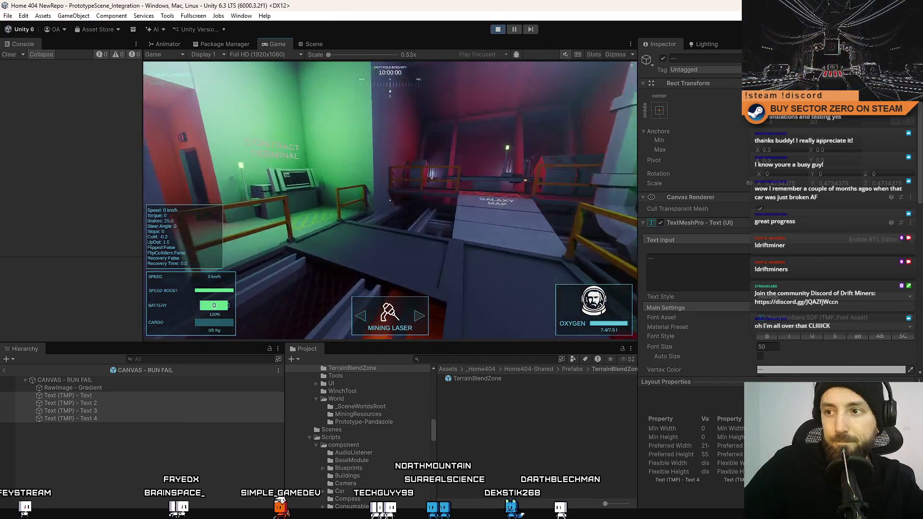
key("w")
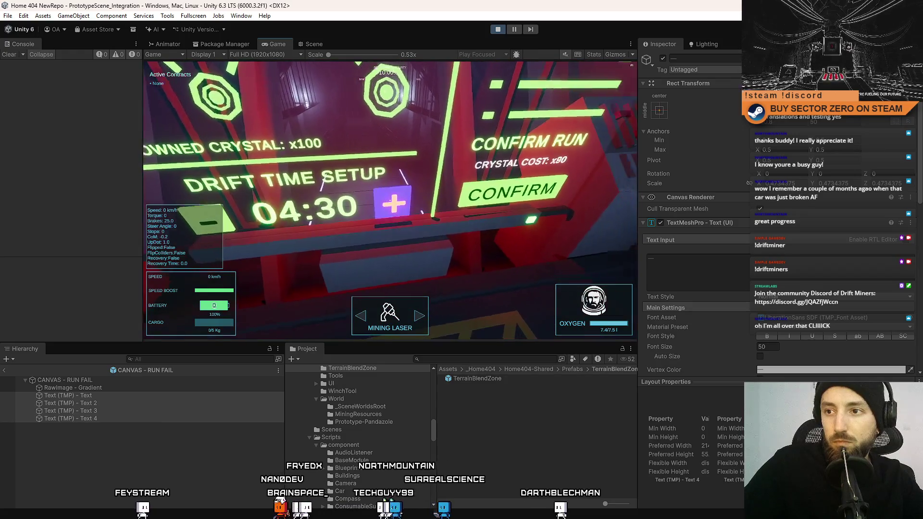
key("w")
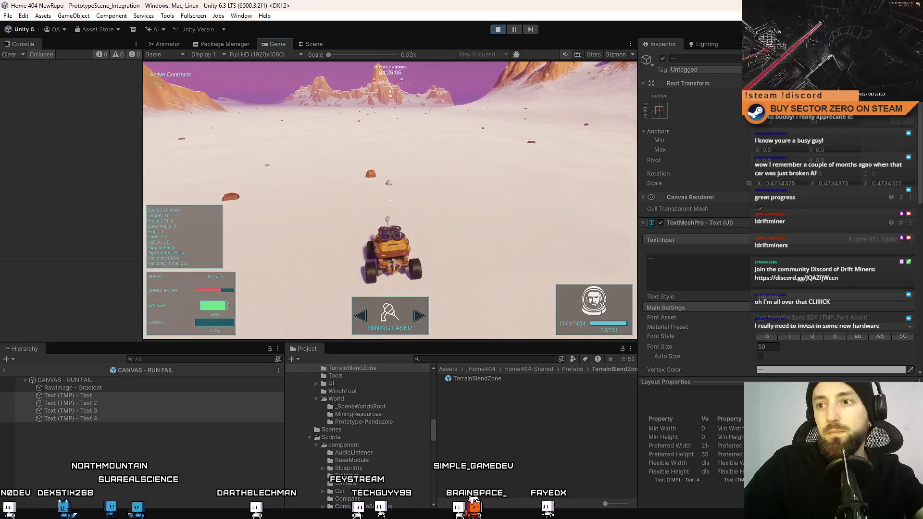
key("F10")
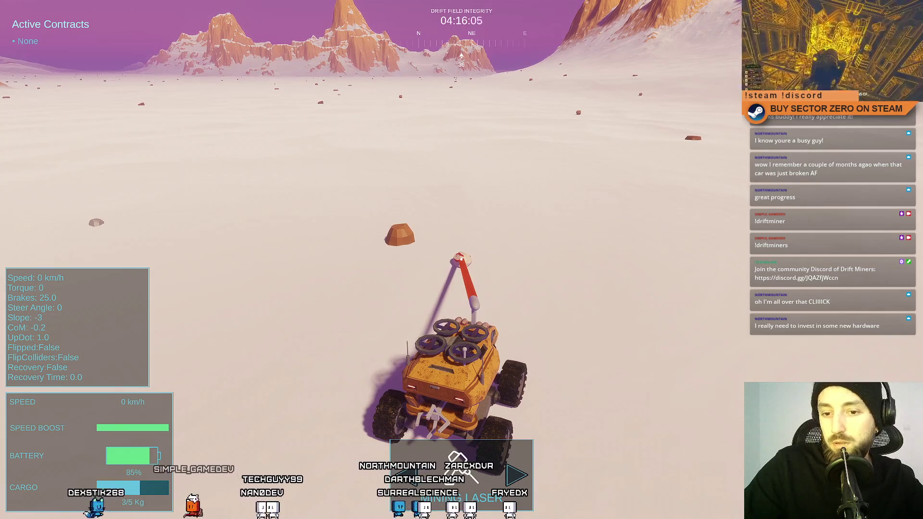
Drive and boost the rover around the portal ring toward the mountains until the run times out
key("w")
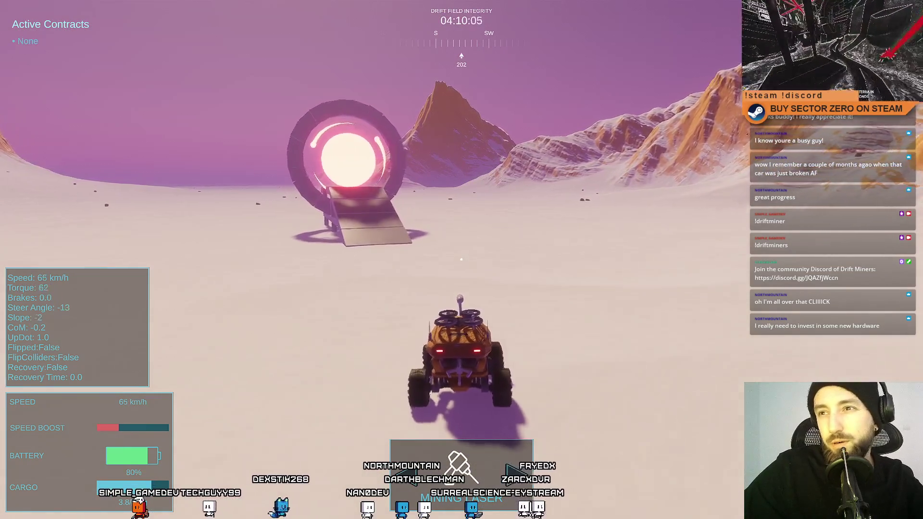
key("s")
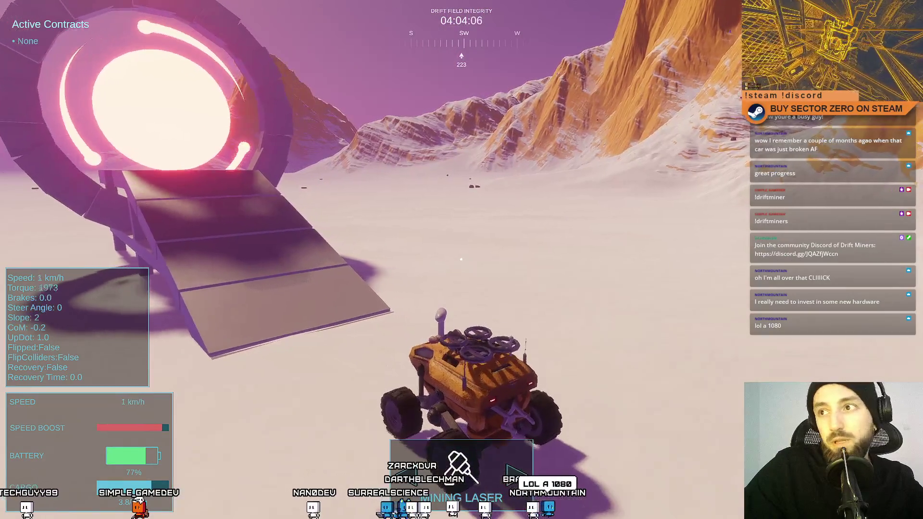
key("w")
key("d")
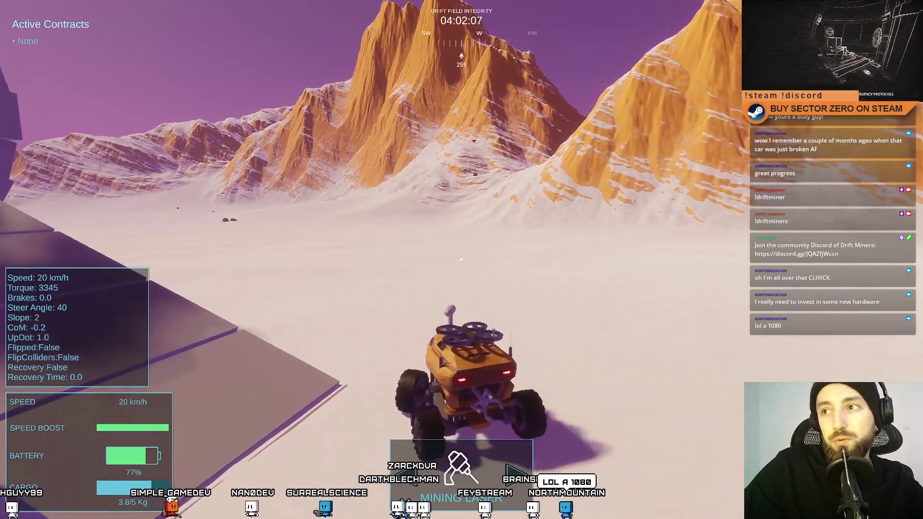
key("shift")
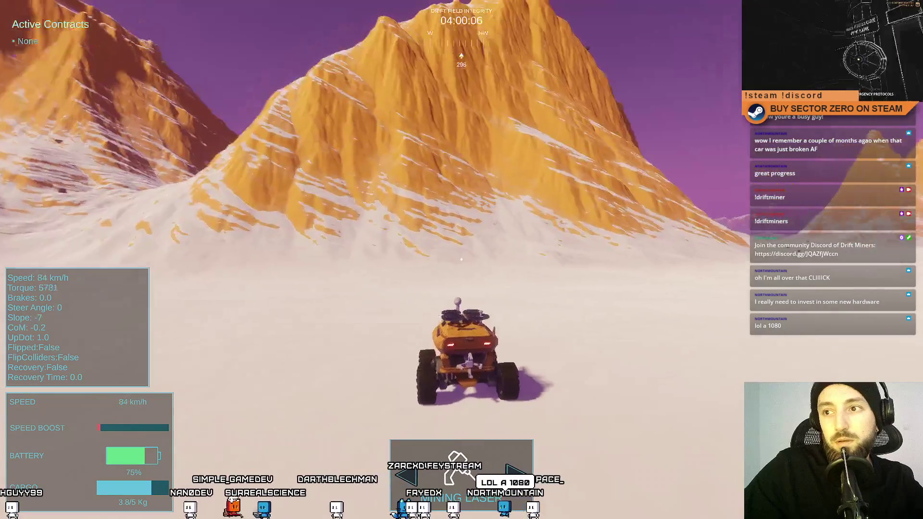
key("d")
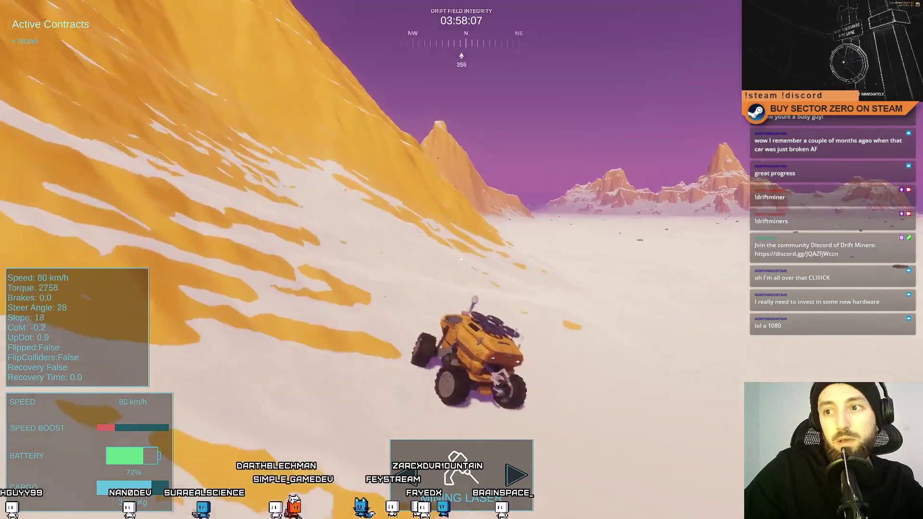
key("d")
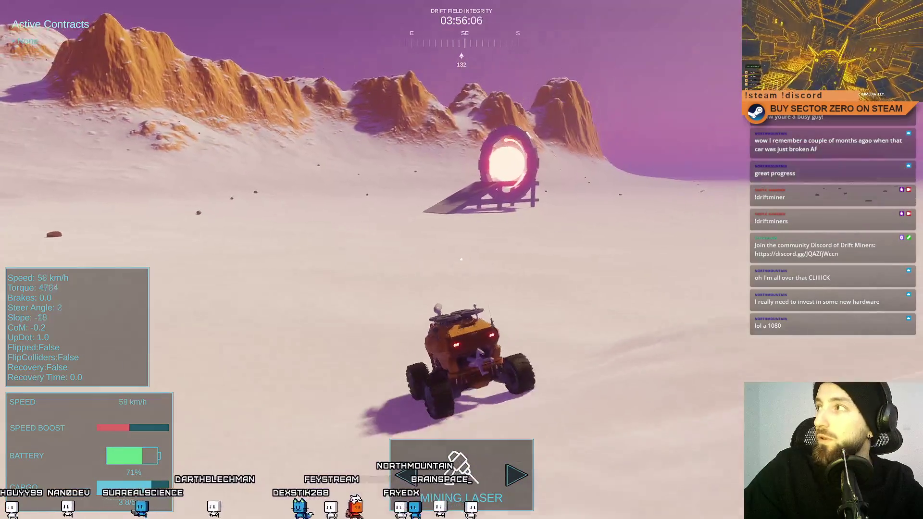
key("w")
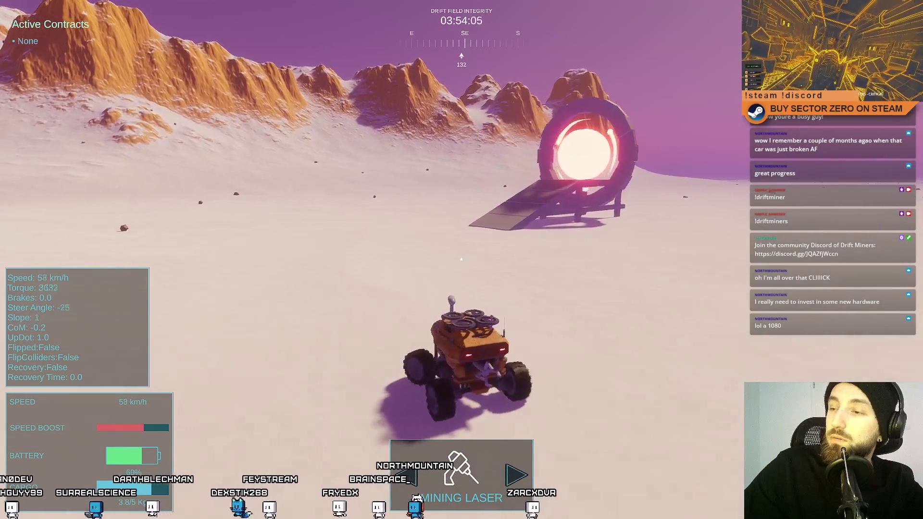
key("w")
key("a")
key("w")
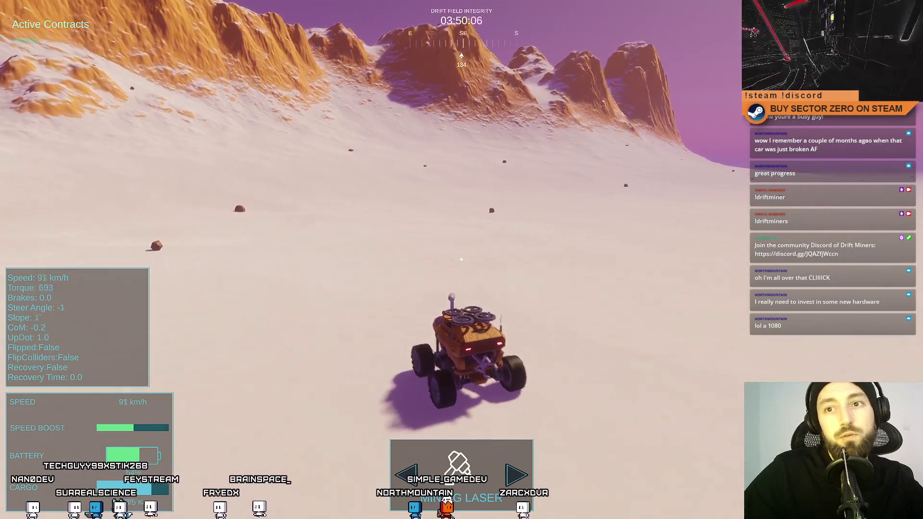
key("a")
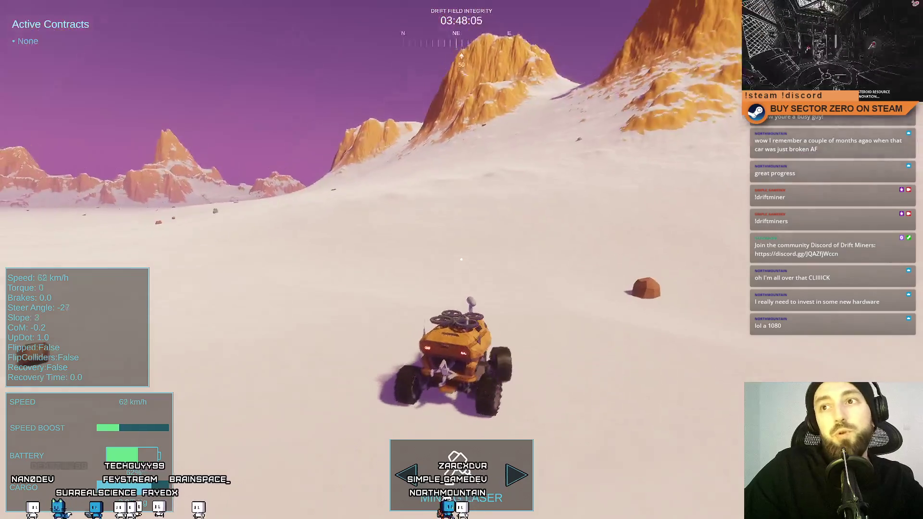
key("w")
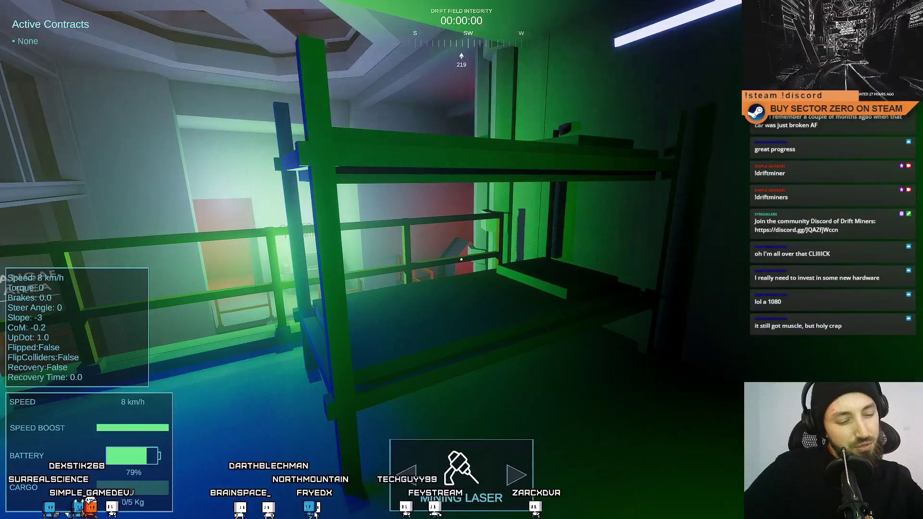
Walk from the bunk through the stairwell and up the Galaxy Map ramp to the Contract Terminal
key("w")
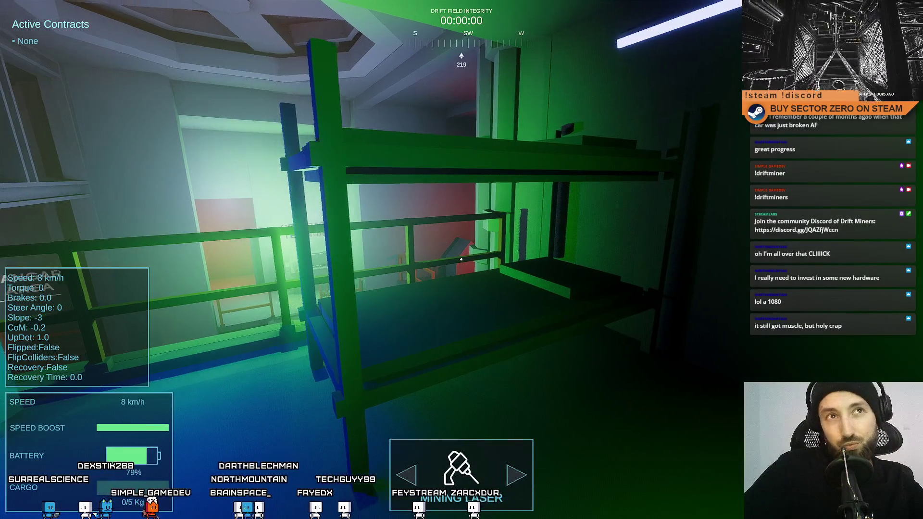
key("a")
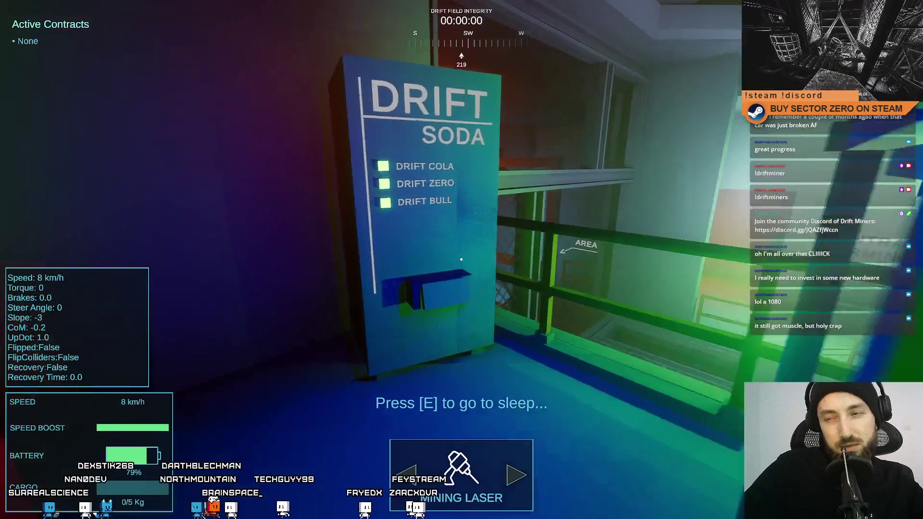
key("a")
key("s")
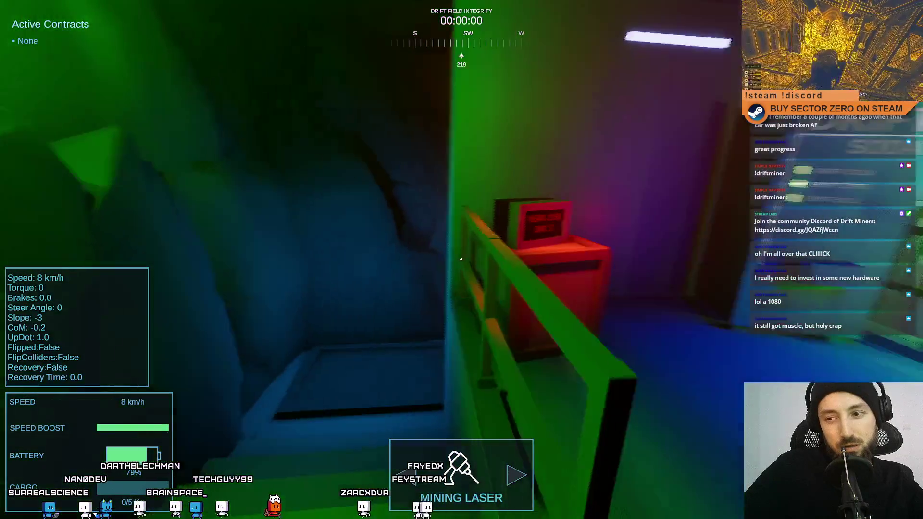
key("s")
key("a")
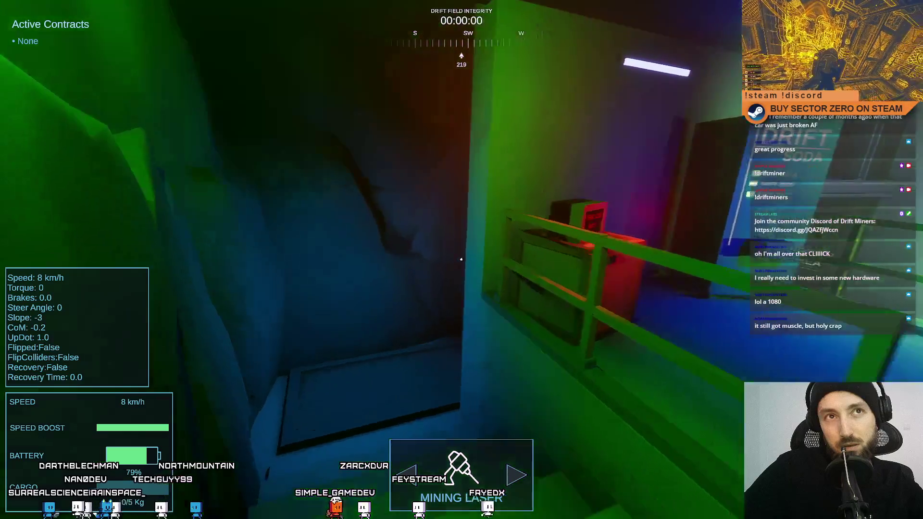
key("w")
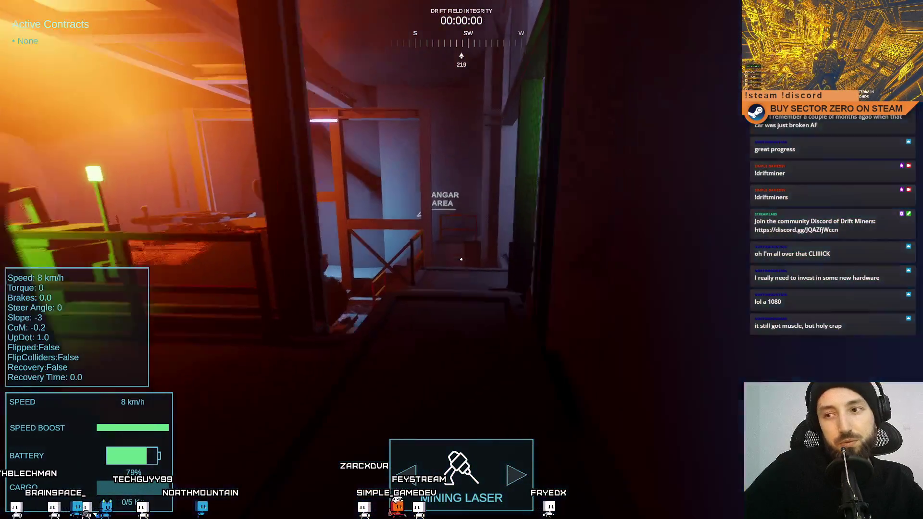
key("w")
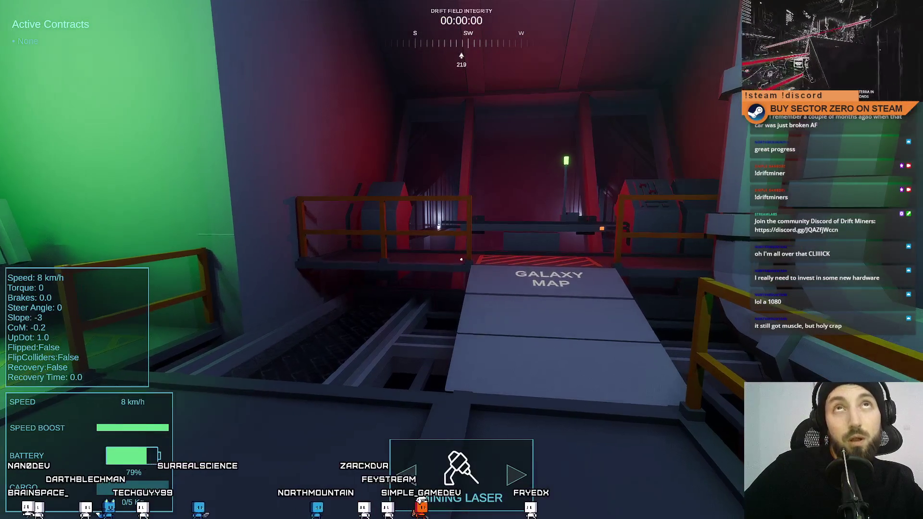
key("w")
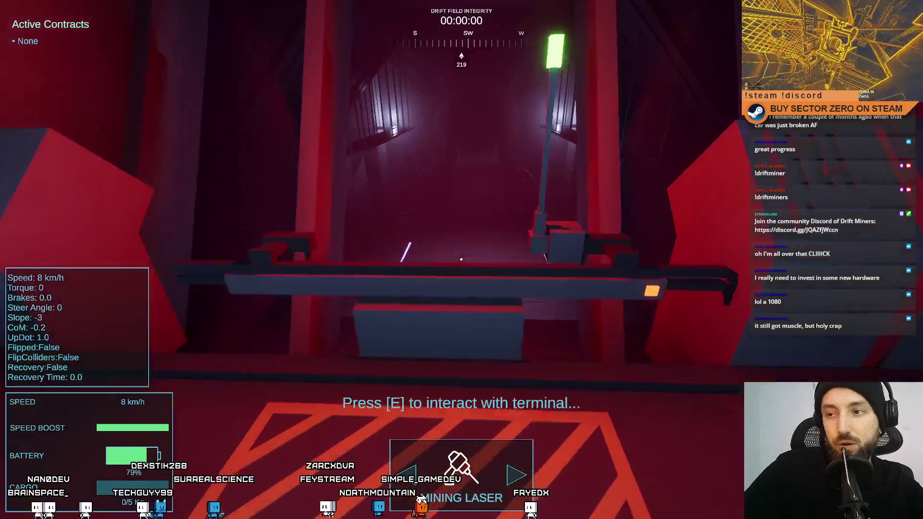
key("w")
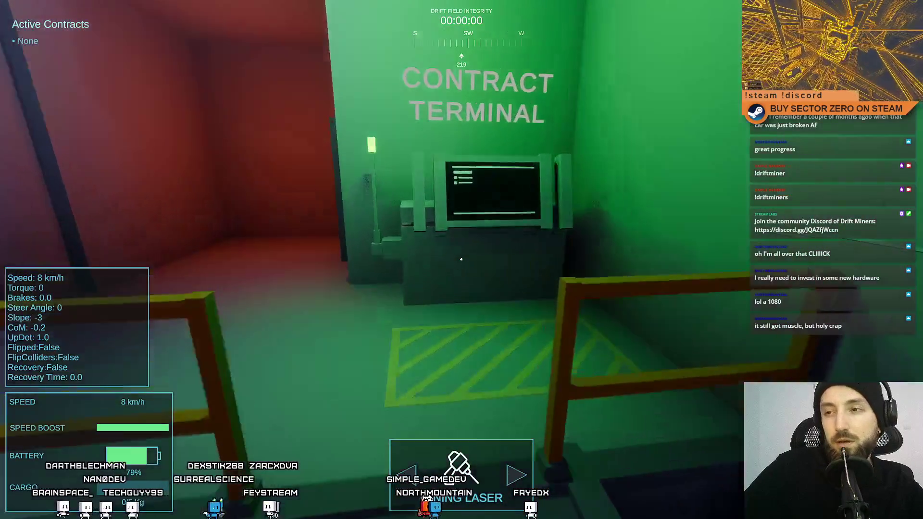
Return up the Galaxy Map ramp, exit fullscreen with the pause menu, and stop play mode
key("s")
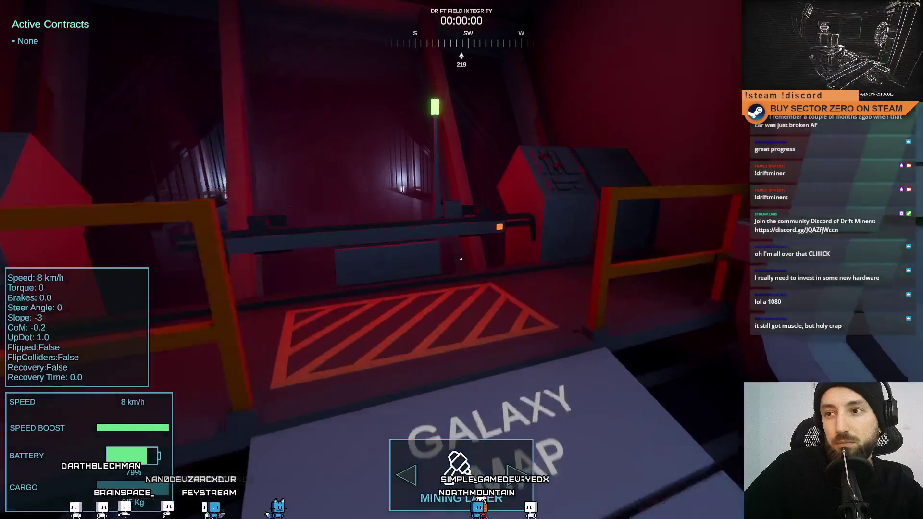
key("s")
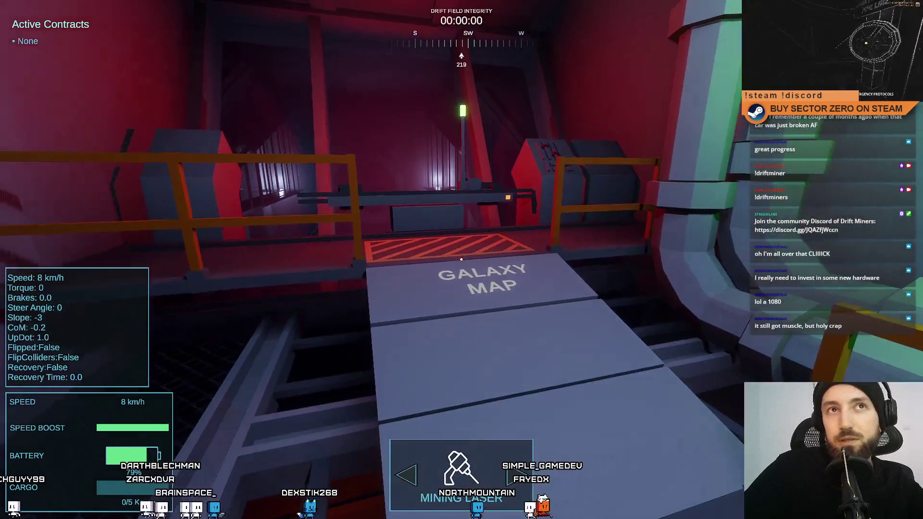
key("w")
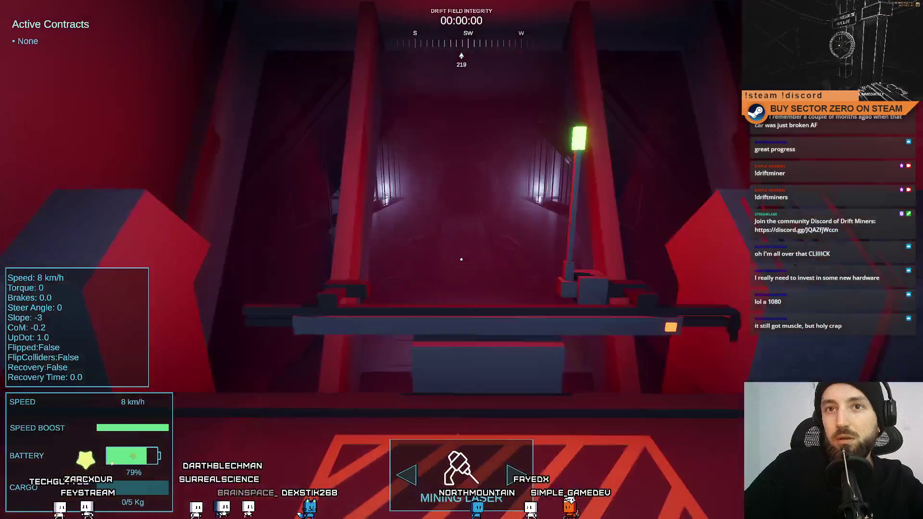
key("Escape")
key("Escape")
key("Escape")
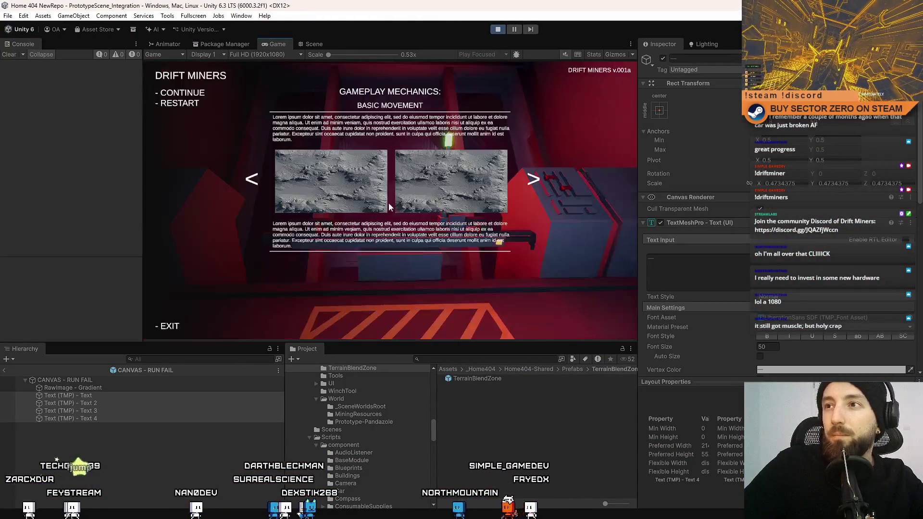
left_click(498, 29)
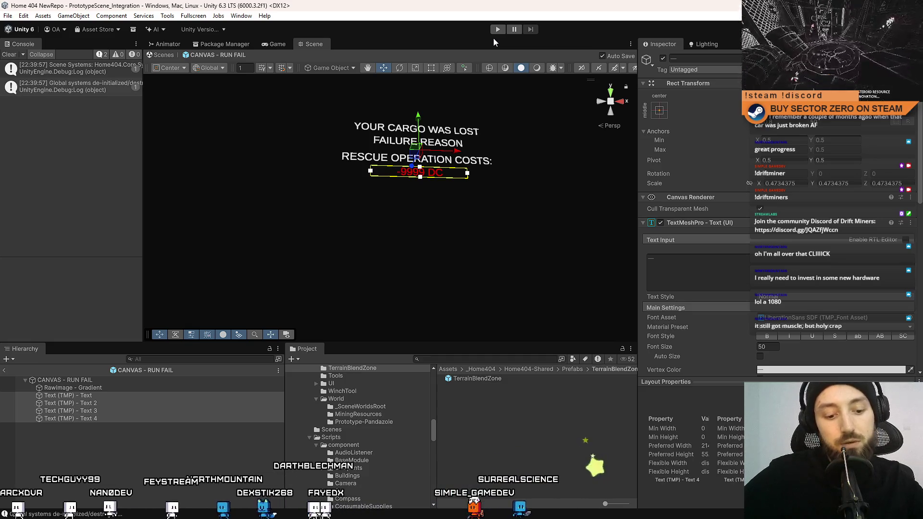
Deselect everything in the Scene and clear the systems de-initialized messages from the Console
left_click(433, 258)
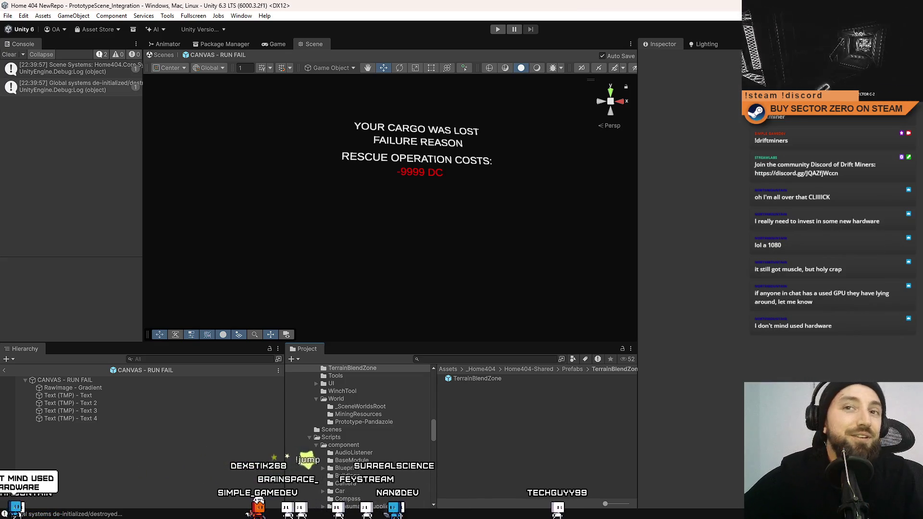
left_click(9, 54)
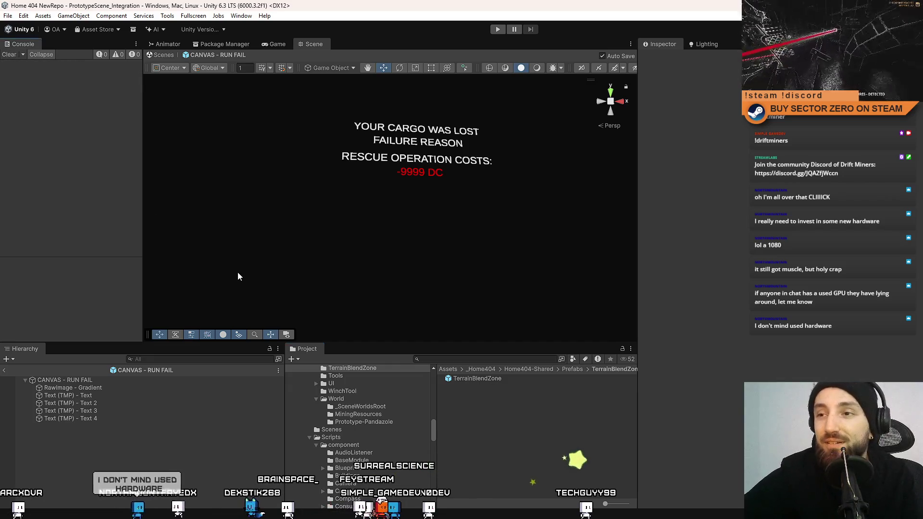
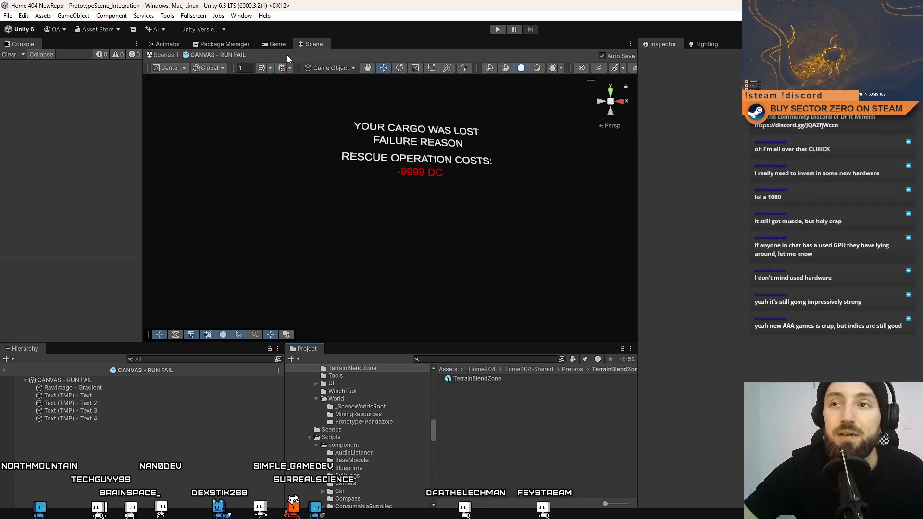
Compare the Game and Scene views of the canvas, then enter play mode
left_click(282, 44)
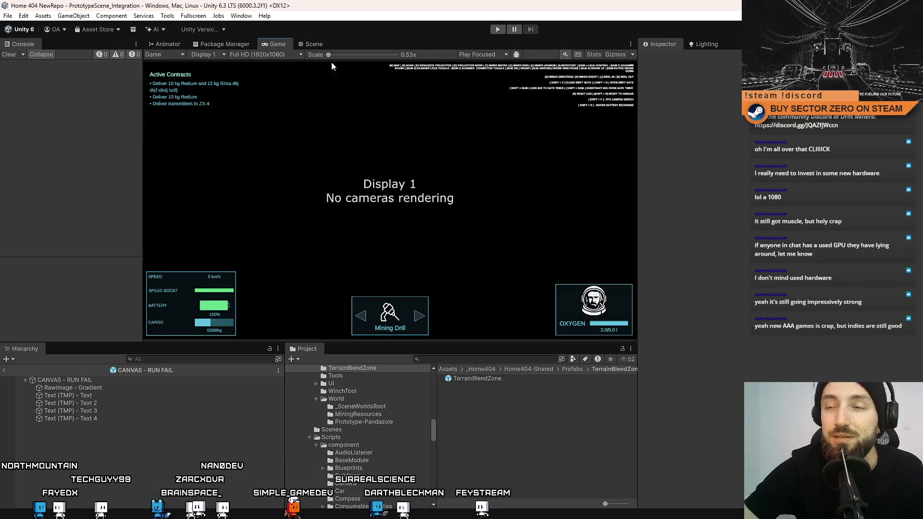
left_click(313, 43)
mouse_move(373, 190)
left_mouse_down()
mouse_move(382, 288)
mouse_move(426, 230)
left_mouse_up()
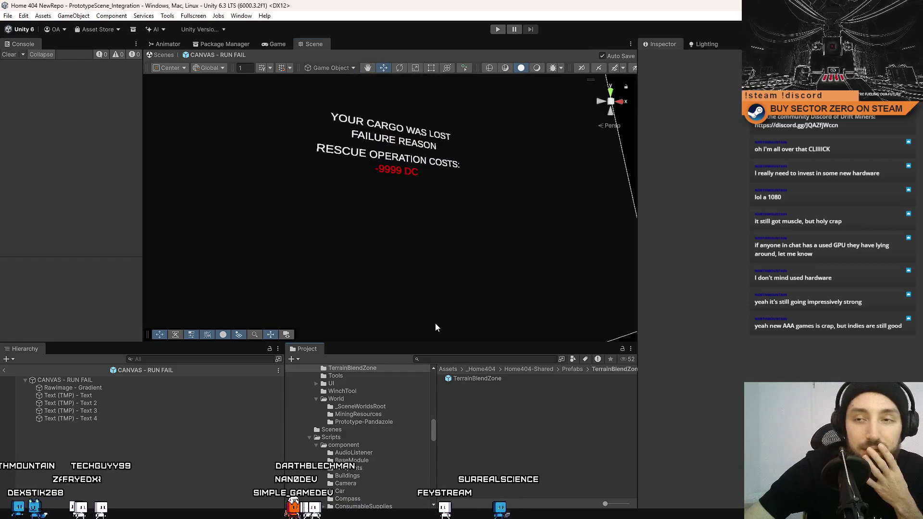
left_click(282, 44)
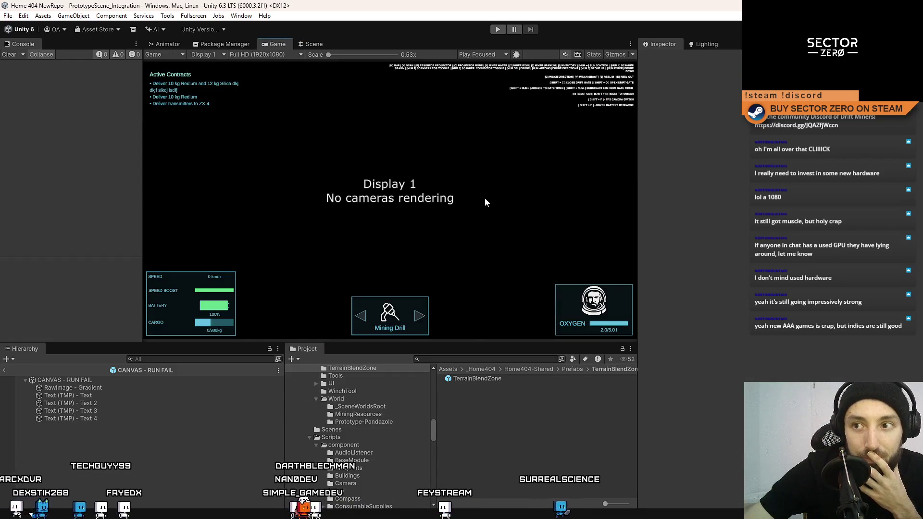
left_click(310, 42)
left_click(495, 32)
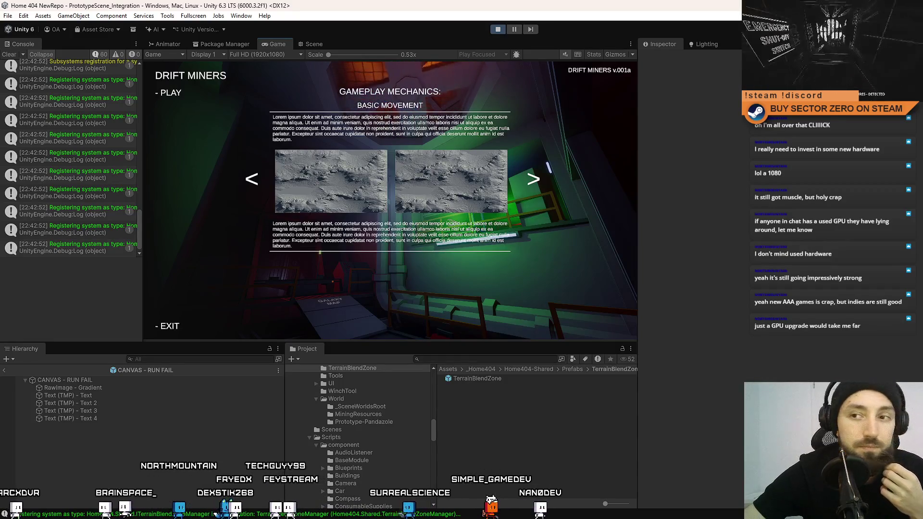
Start a new game and walk the player to the hangar terminal's Drift Time Setup
left_click(168, 92)
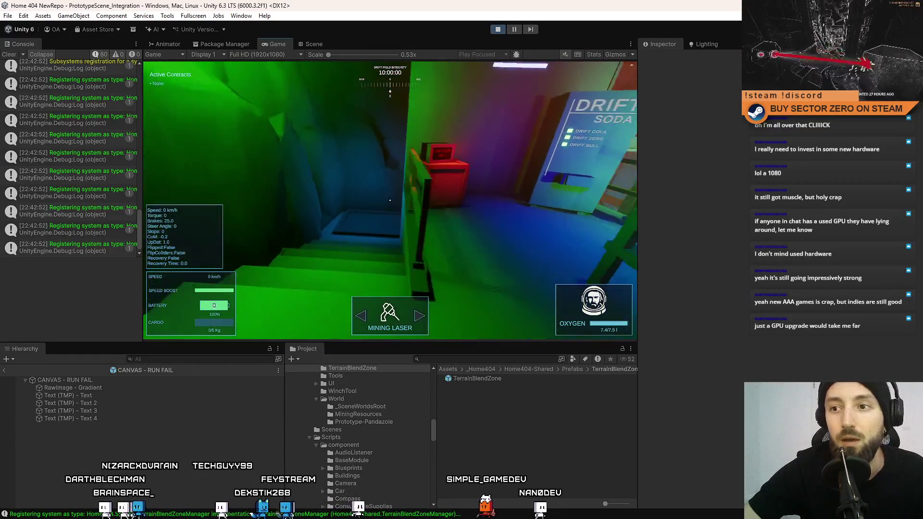
key("w")
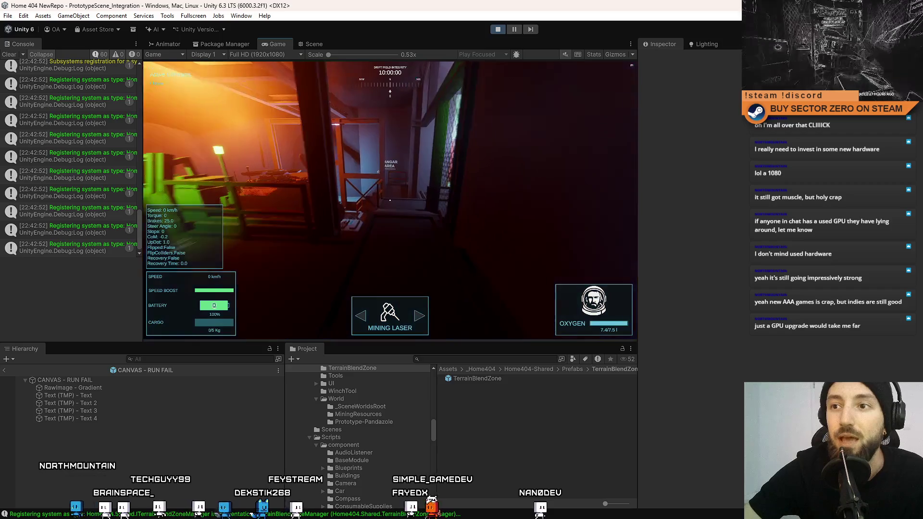
key("w")
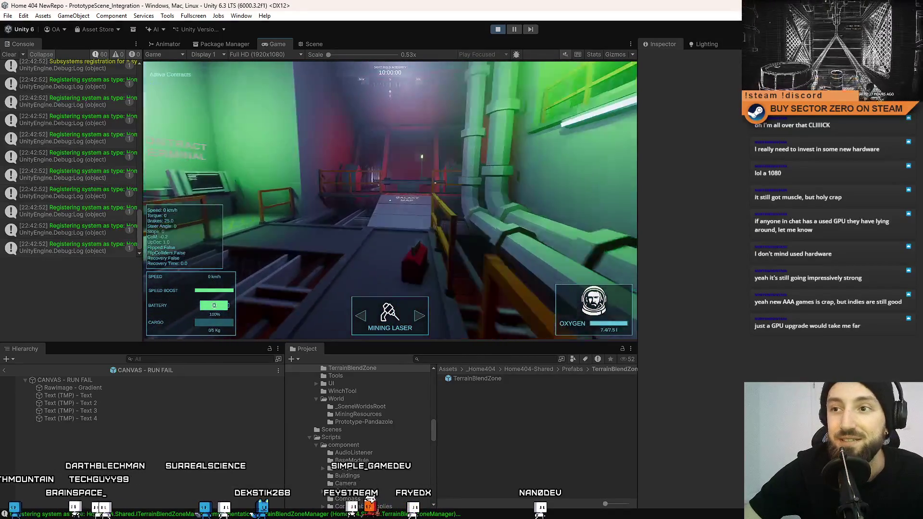
key("w")
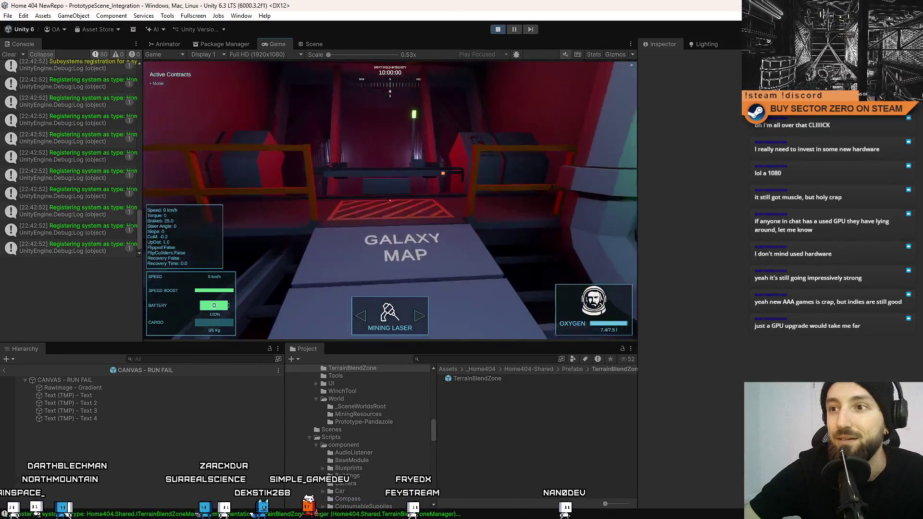
key("w")
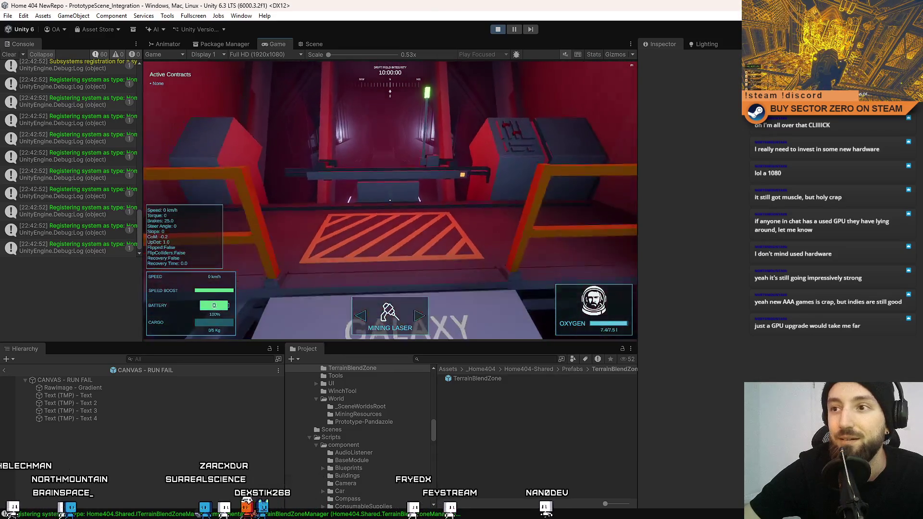
key("w")
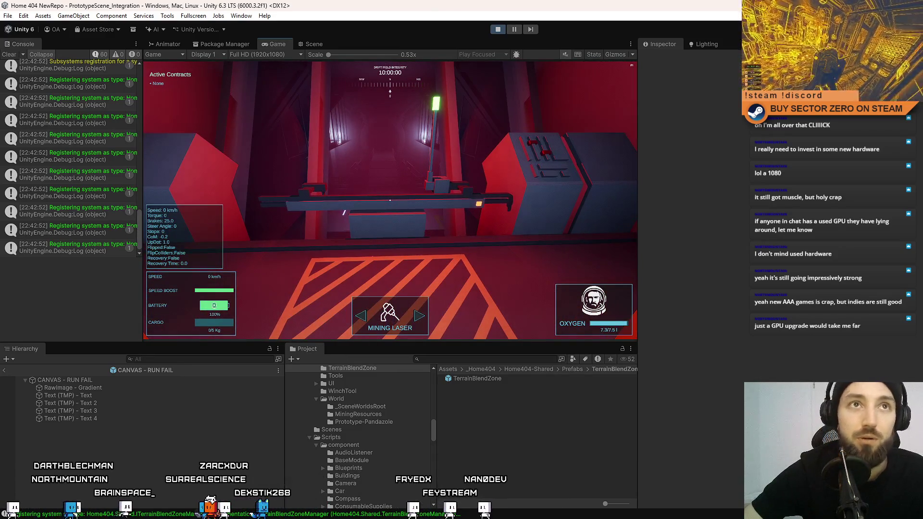
key("w")
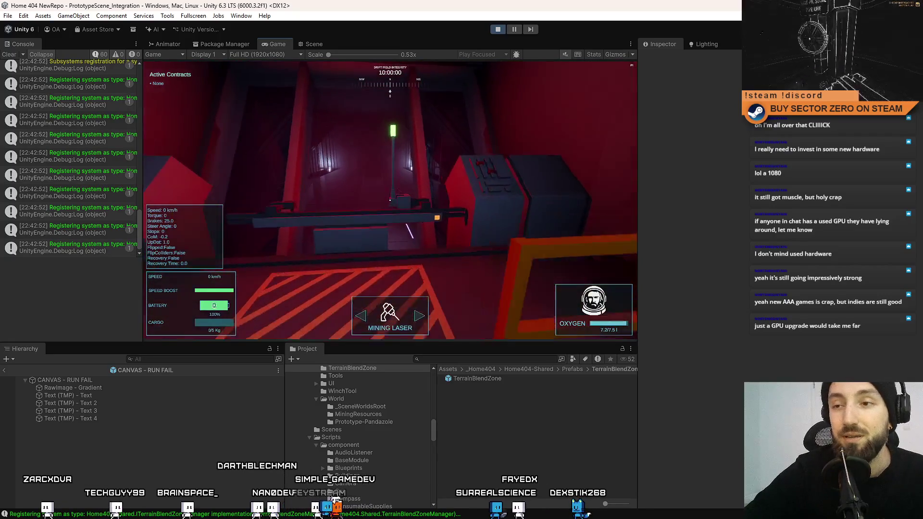
key("e")
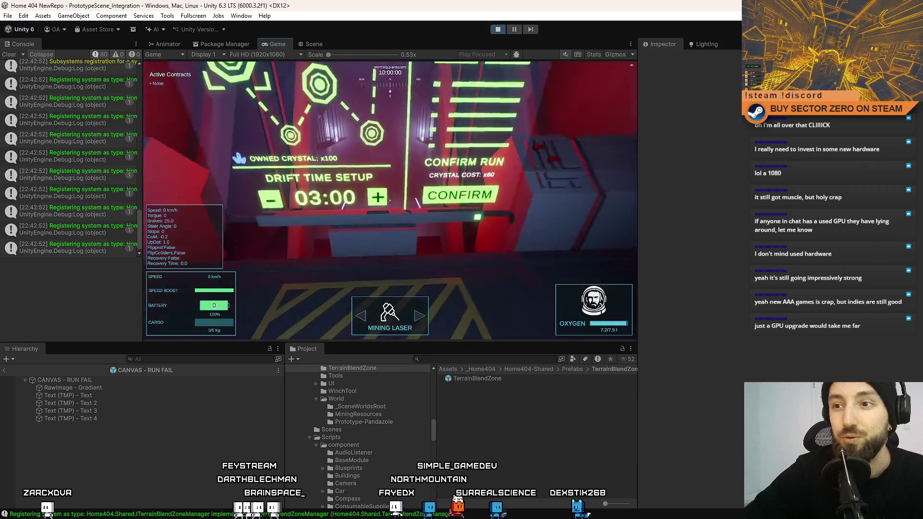
Raise the drift time to 05:00, leave the terminal and move around the console
left_click(388, 199)
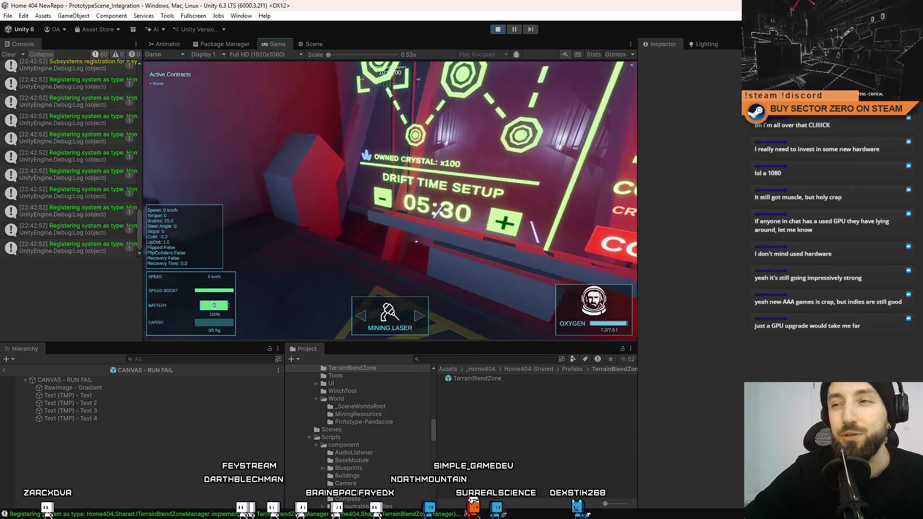
key("Escape")
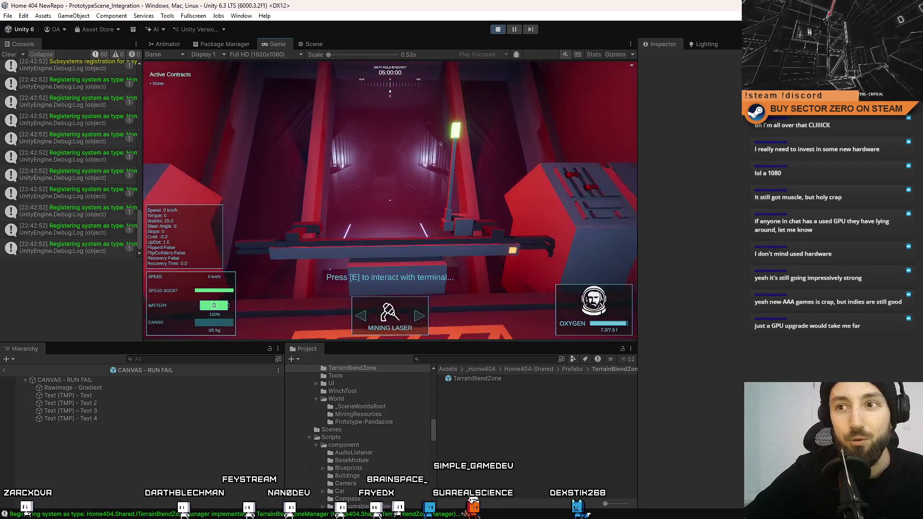
key("w")
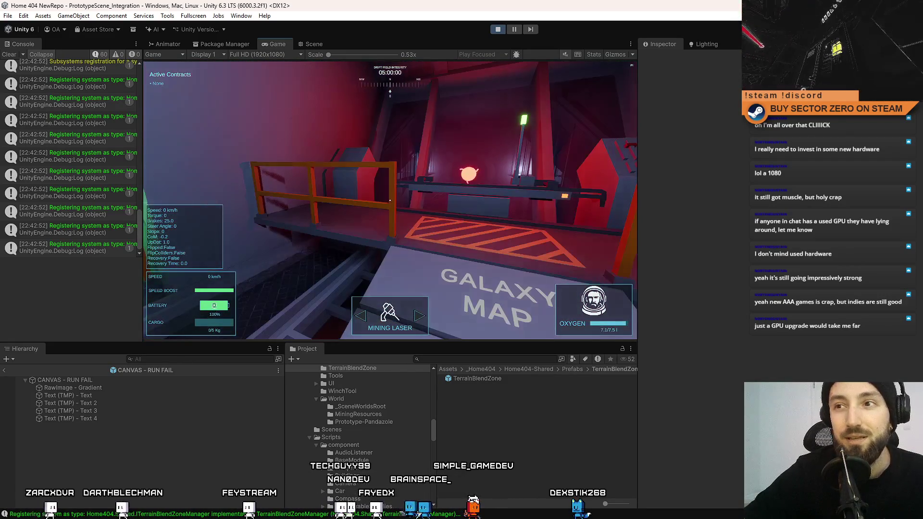
key("a")
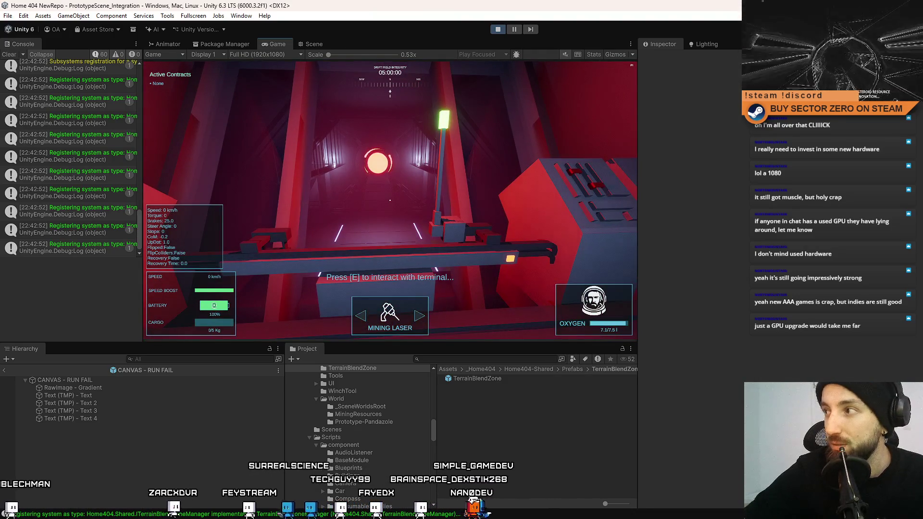
key("e")
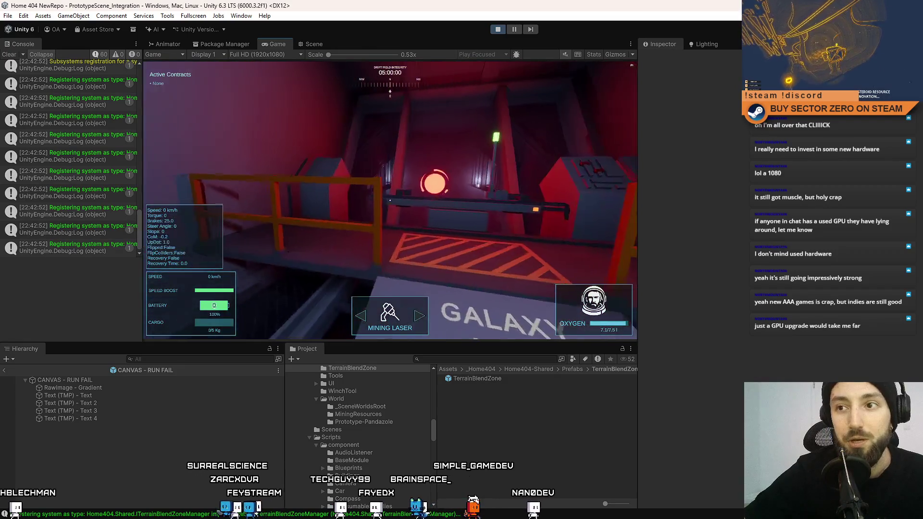
key("s")
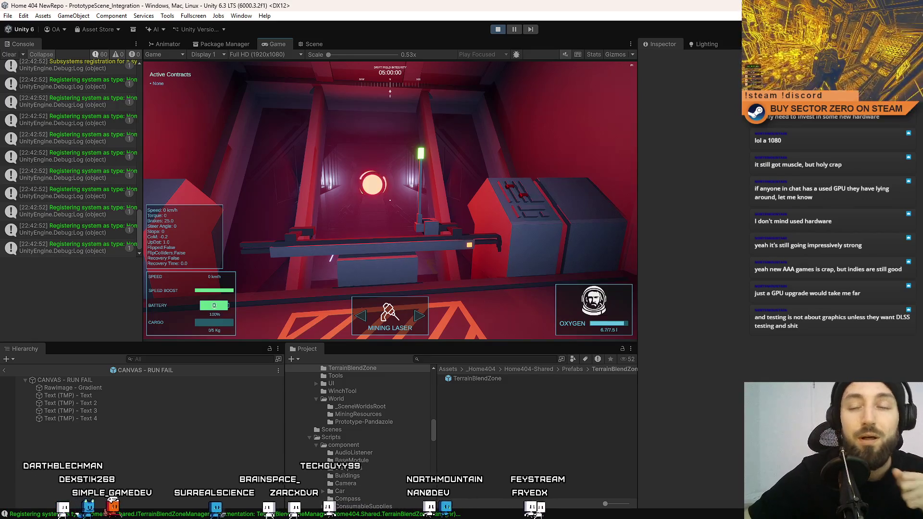
Walk around the hangar, open the game's pause menu, and stop play mode
key("a")
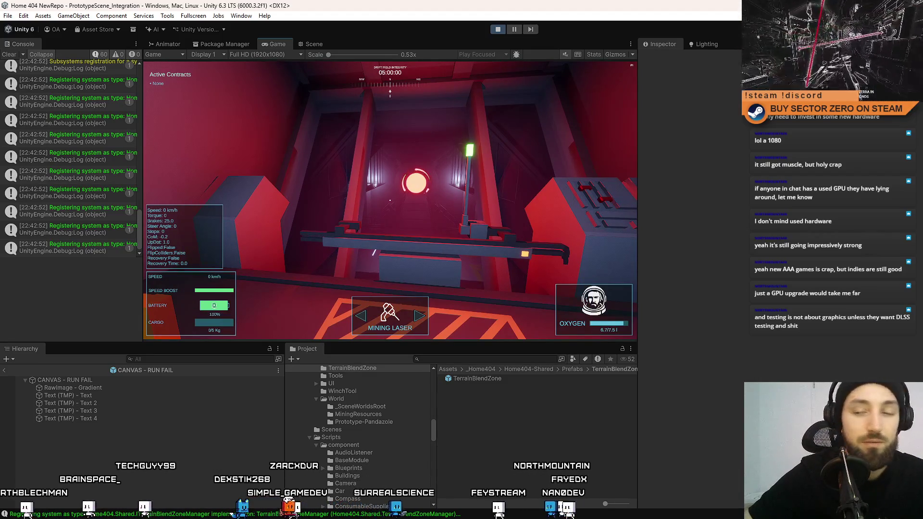
key("w")
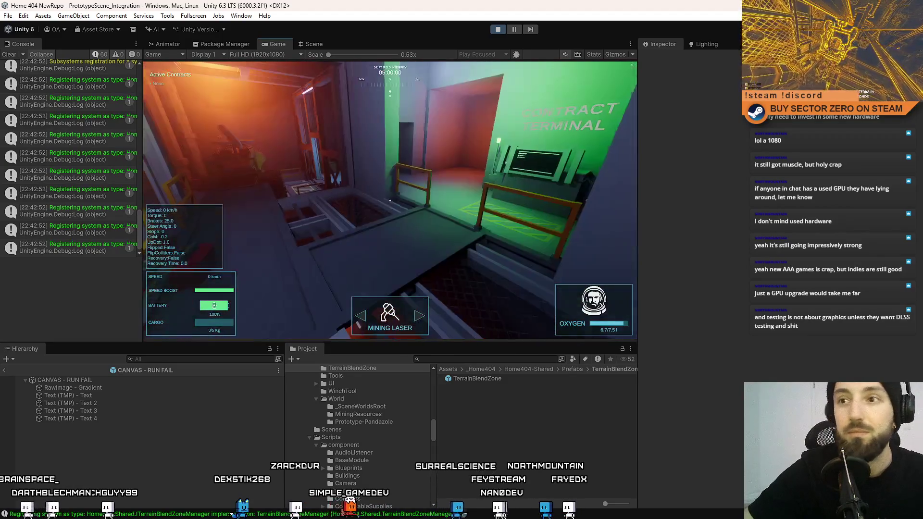
key("w")
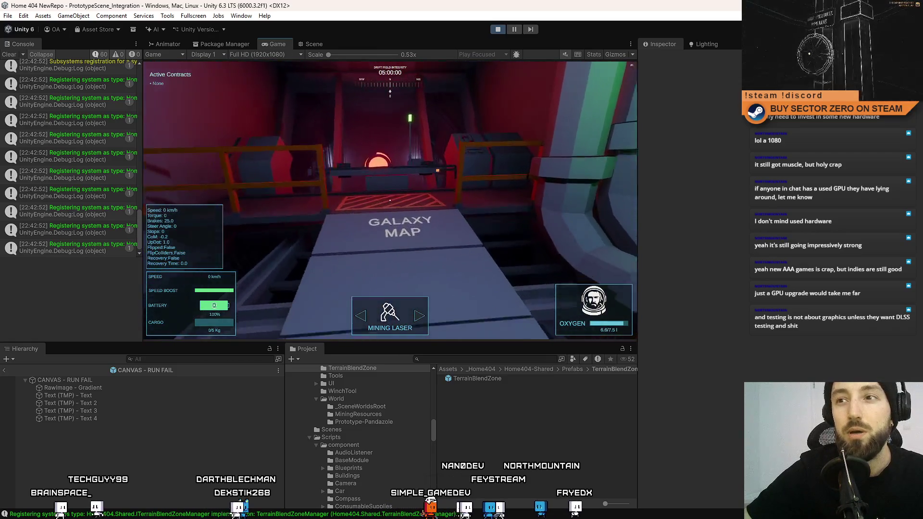
key("s")
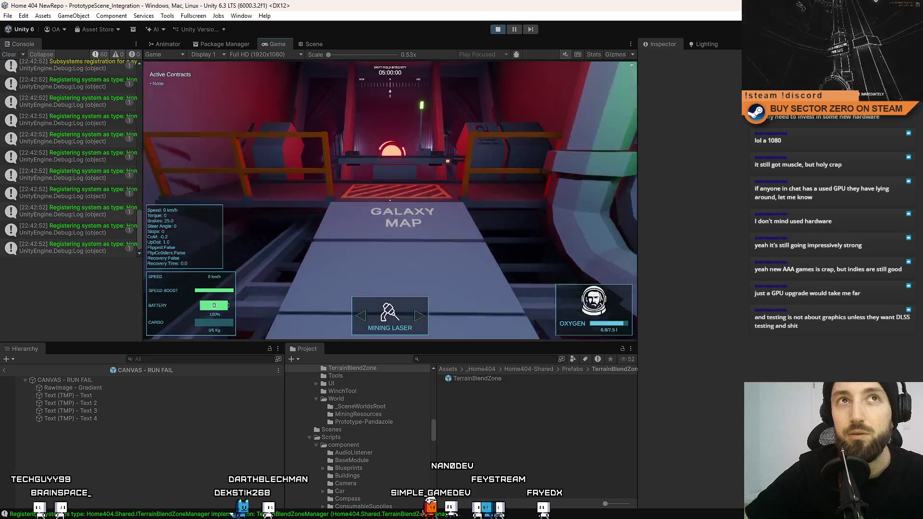
key("w")
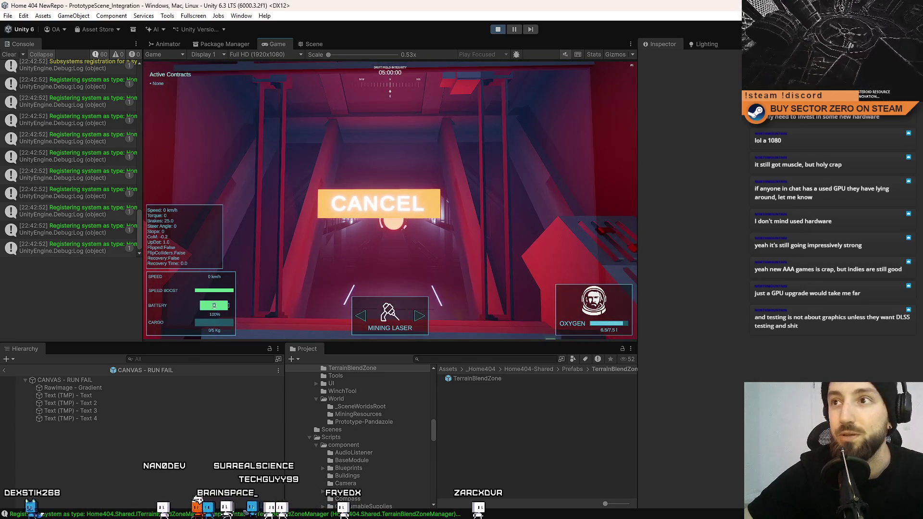
key("Escape")
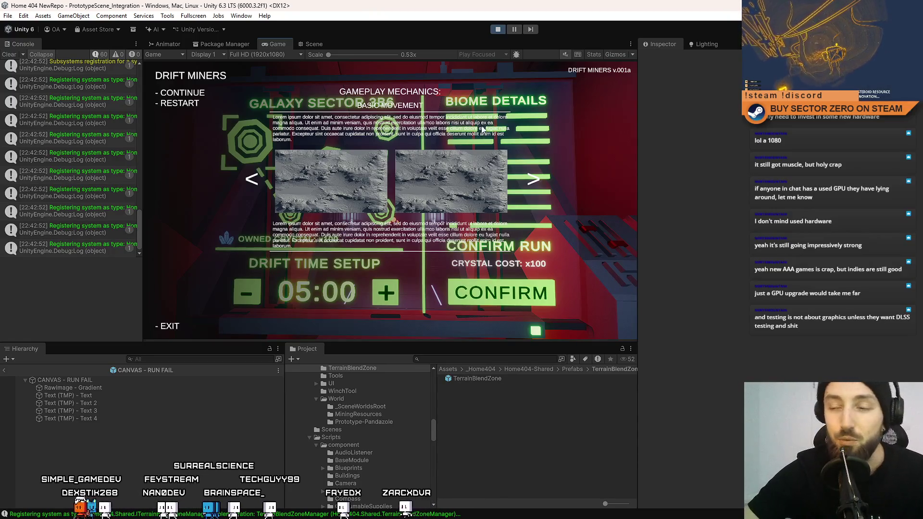
left_click(500, 29)
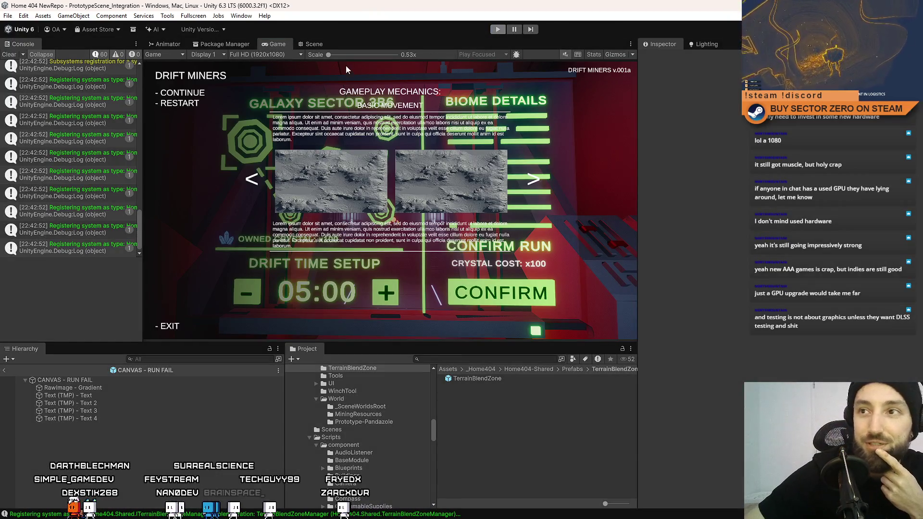
Show the RUN FAIL canvas in the Scene view, selecting then deselecting RawImage - Gradient
left_click(8, 56)
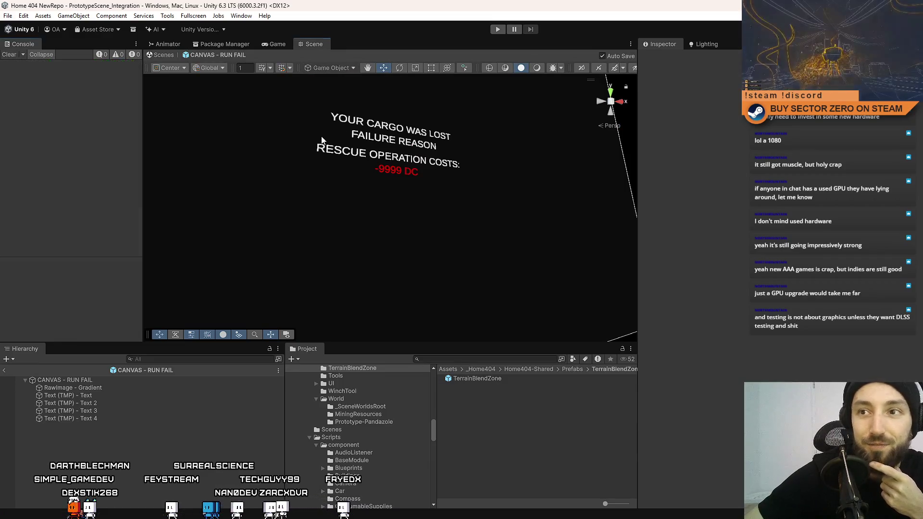
left_click(319, 148)
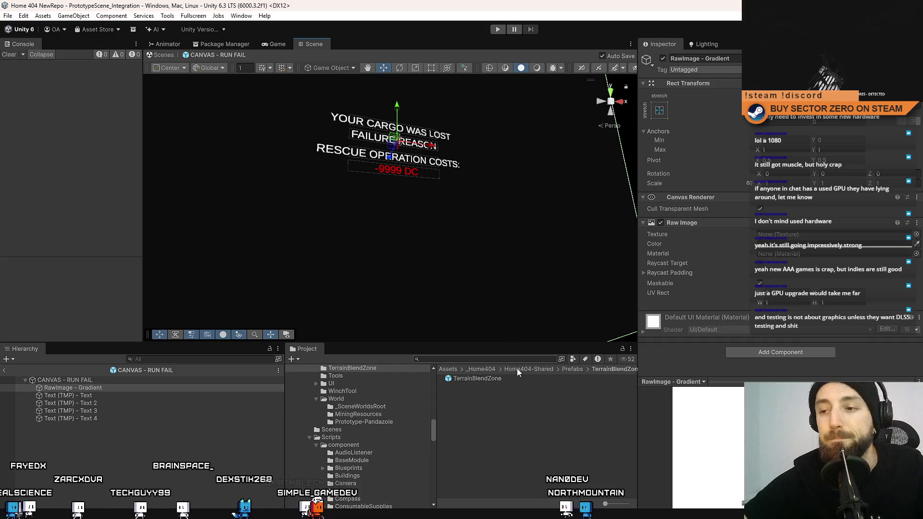
left_click(517, 400)
Save the project with File > Save Project
left_click(7, 15)
left_click(8, 15)
left_click(8, 16)
left_click(33, 120)
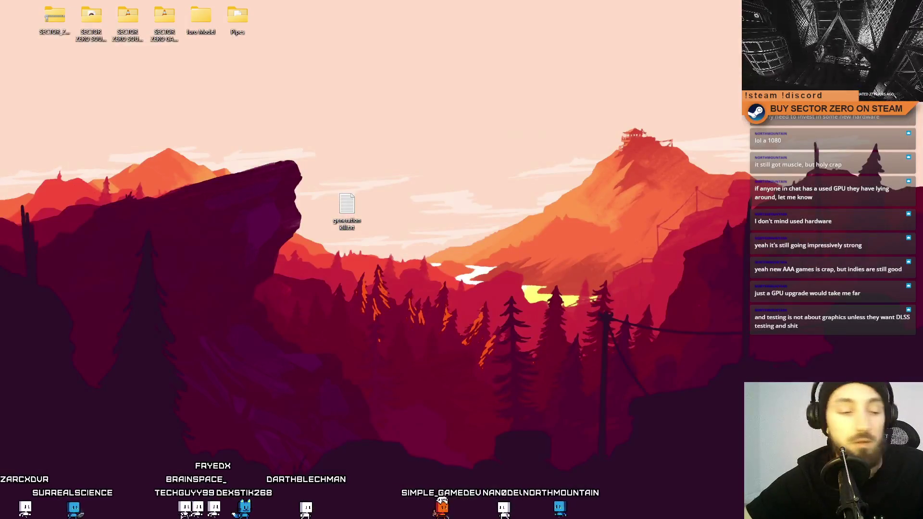
In Sourcetree, review the run-fail animation, prefab and FPSCharacterManager.cs diffs
key("alt+Tab")
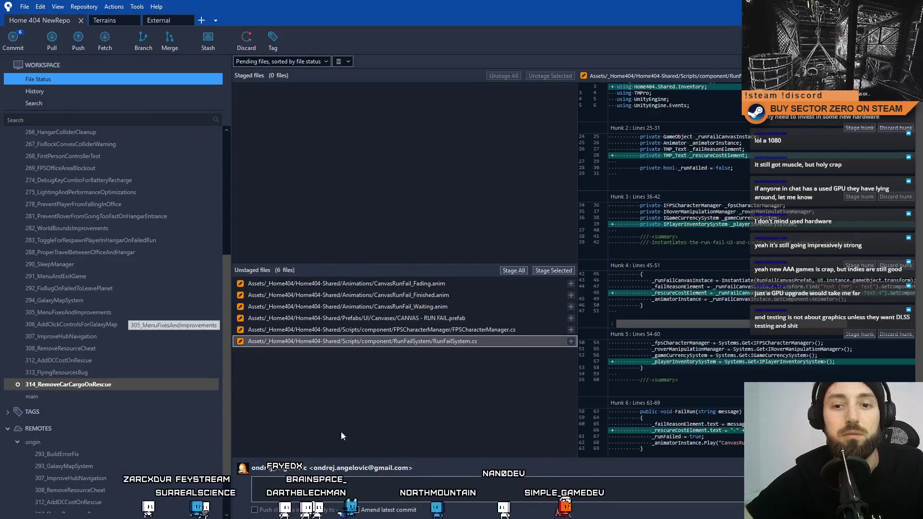
left_click(440, 284)
left_click(473, 297)
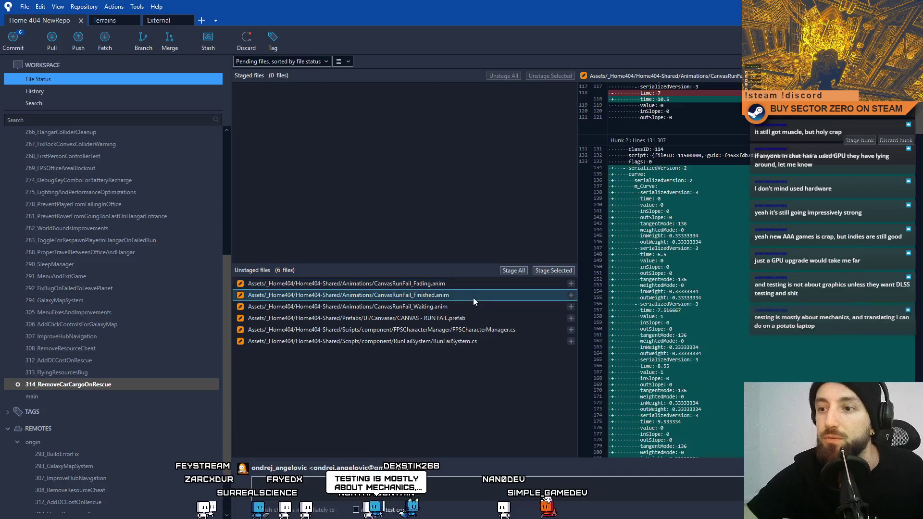
left_click(463, 308)
left_click(461, 317)
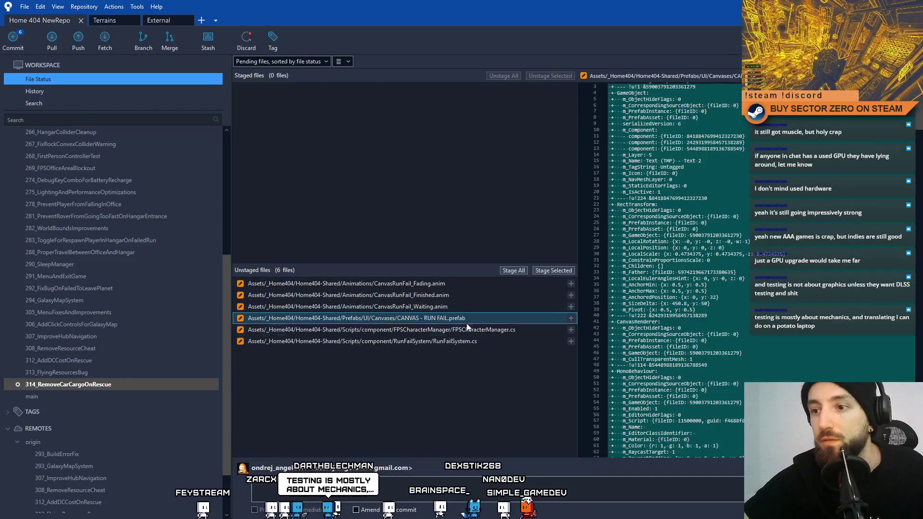
left_click(466, 329)
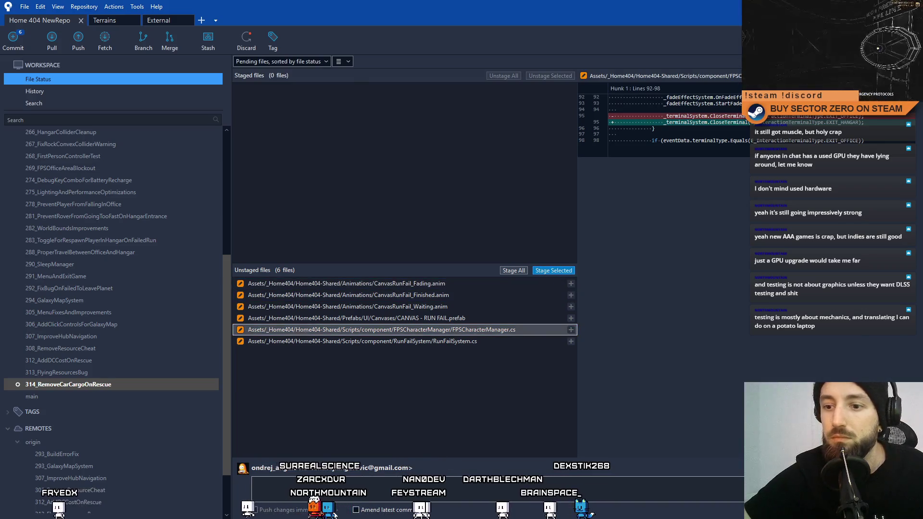
Commit FPSCharacterManager.cs alone as 'Fixed FPSCharacterManager.cs closing incorrect terminal'
left_click(553, 270)
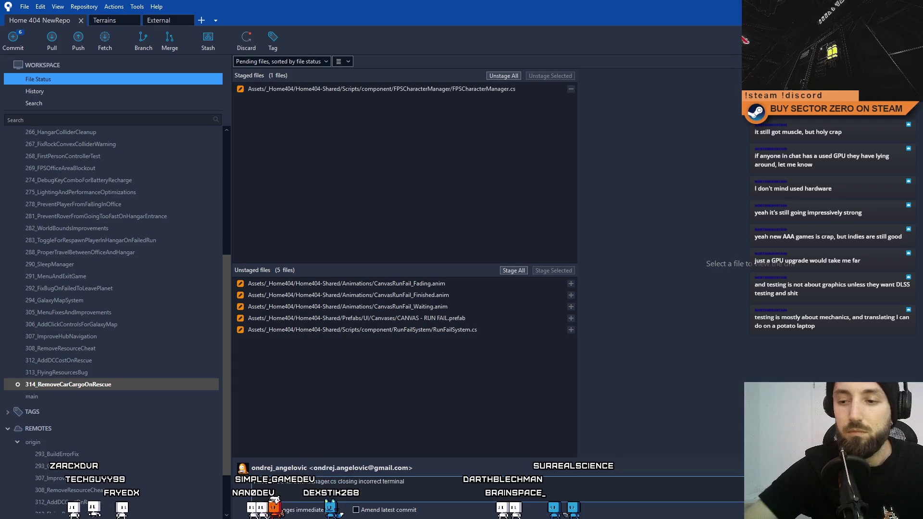
key("ctrl+Return")
key("Return")
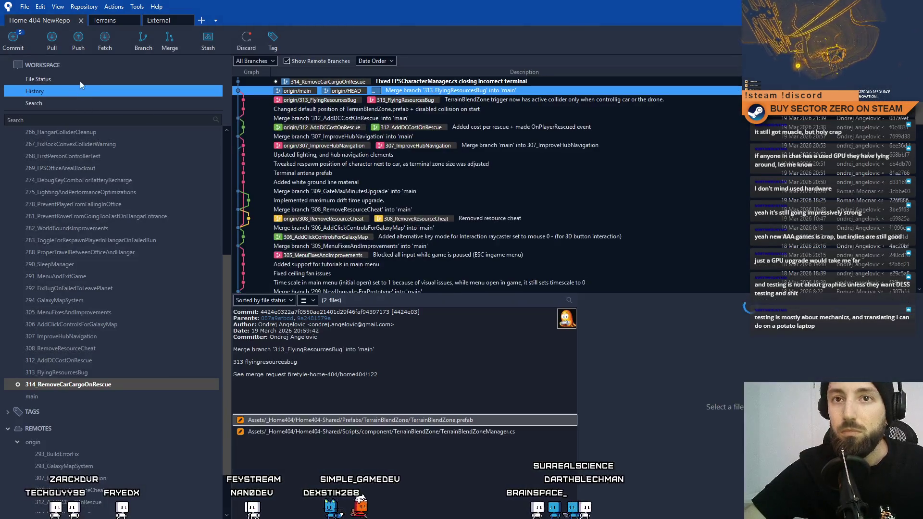
Return to File Status and review the prefab and RunFailSystem.cs code changes
left_click(80, 80)
left_click(461, 318)
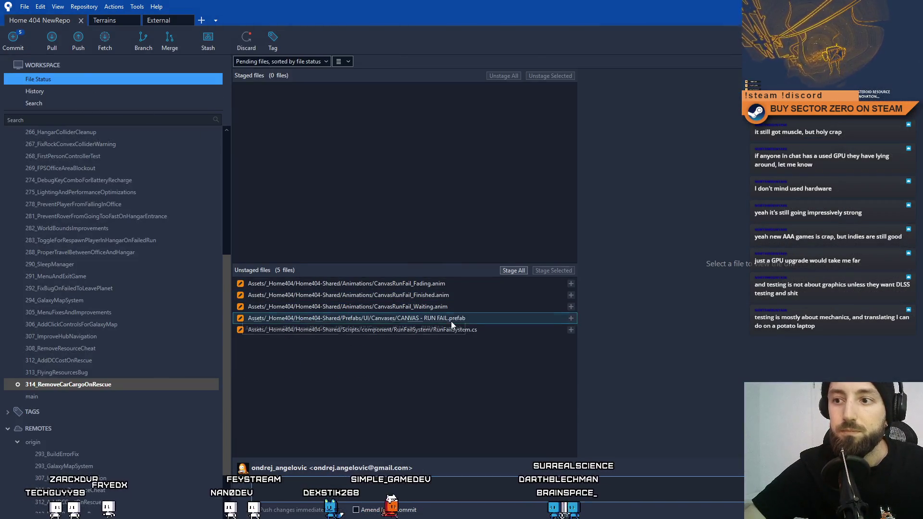
left_click(467, 331)
left_click(475, 319)
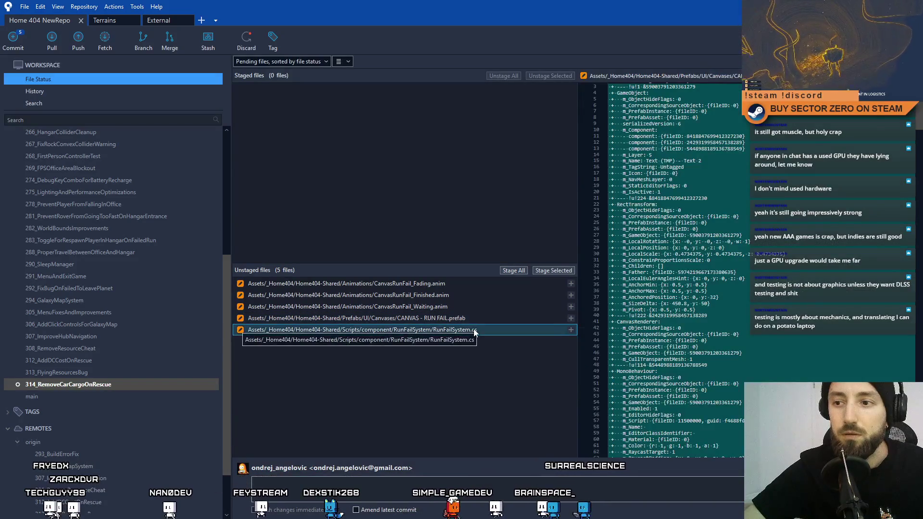
left_click(474, 330)
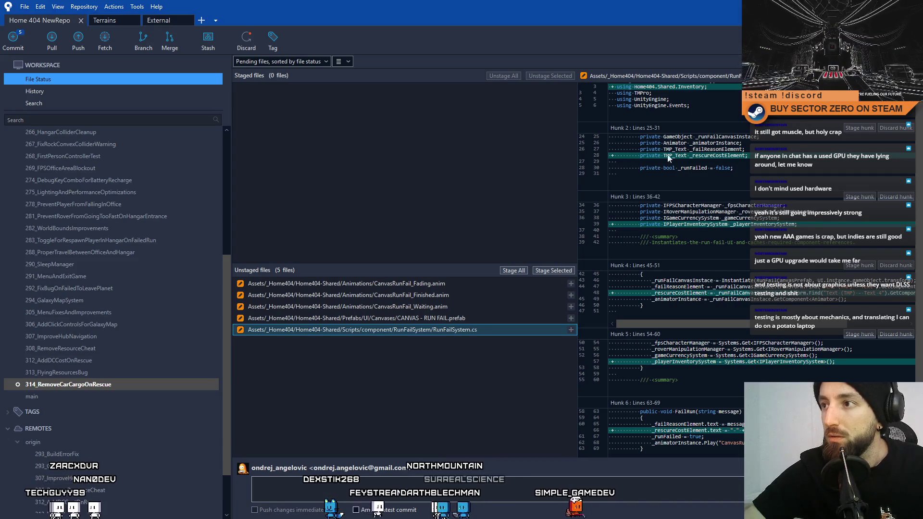
scroll(725, 235, "down", 3)
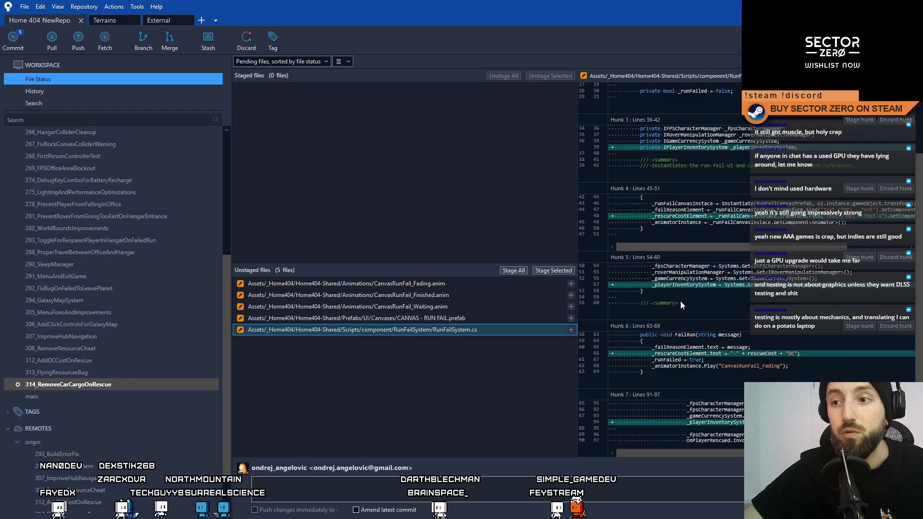
Check the prefab and CanvasRunFail_Fading.anim diffs, then stage RunFailSystem.cs alone for commit
left_click(503, 314, "shift")
left_click(482, 320)
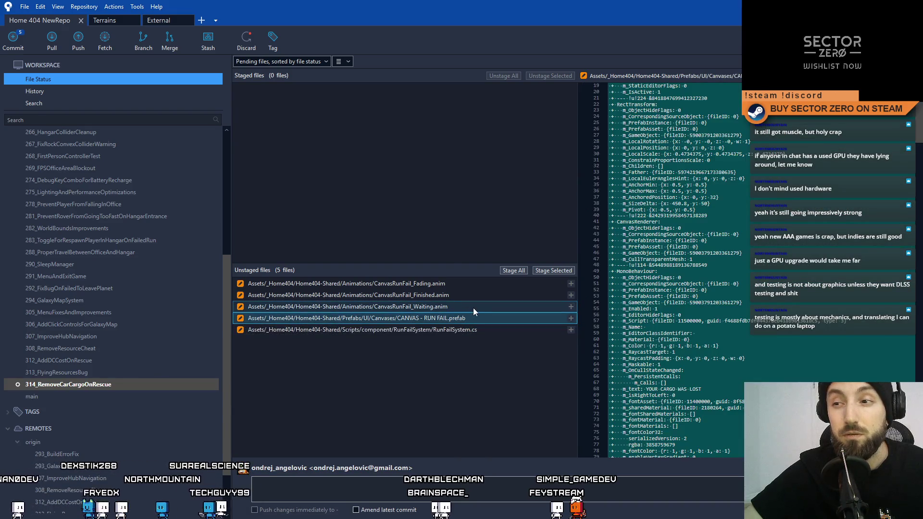
left_click(476, 318)
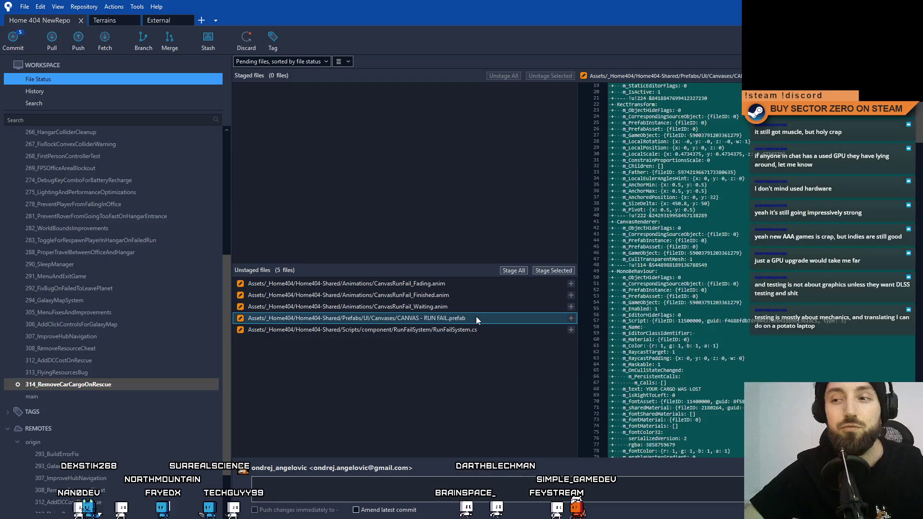
left_click(458, 284)
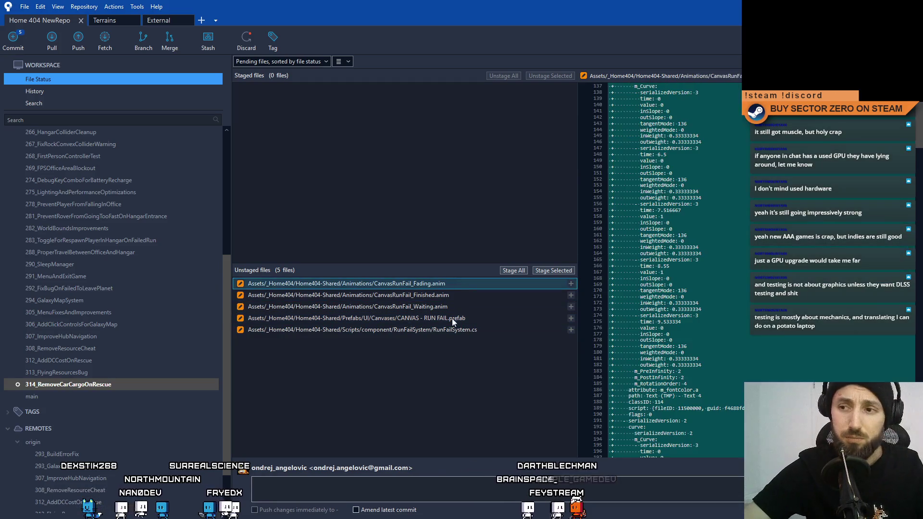
left_click(457, 320)
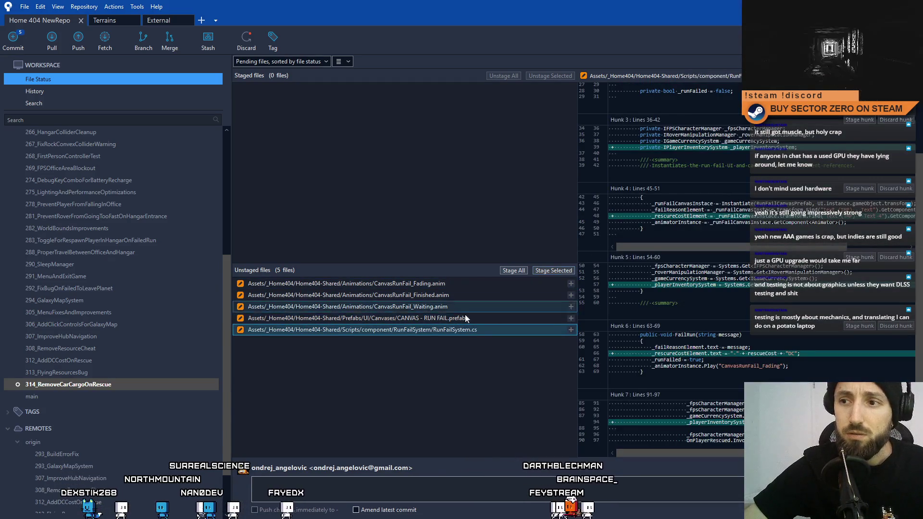
left_click(471, 330)
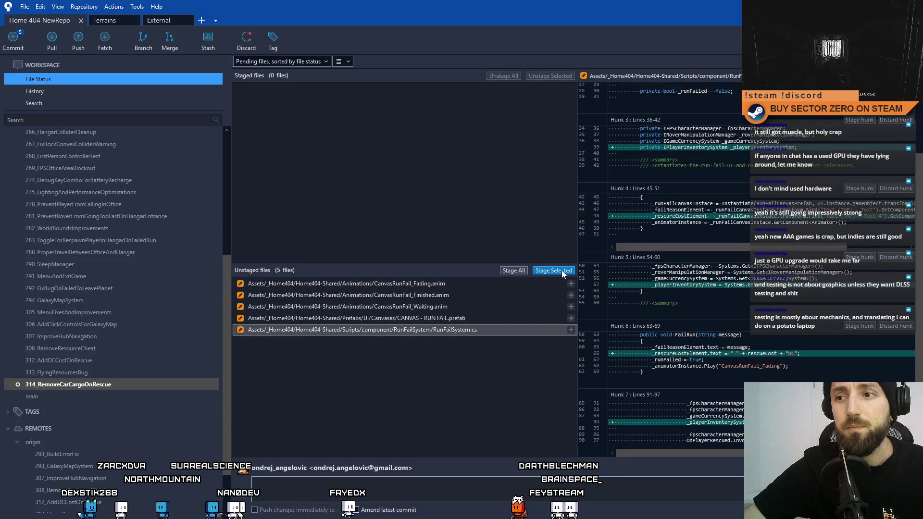
left_click(561, 271)
left_click(446, 484)
type("Run Fail now removes cargo + displays message about loosing cargo")
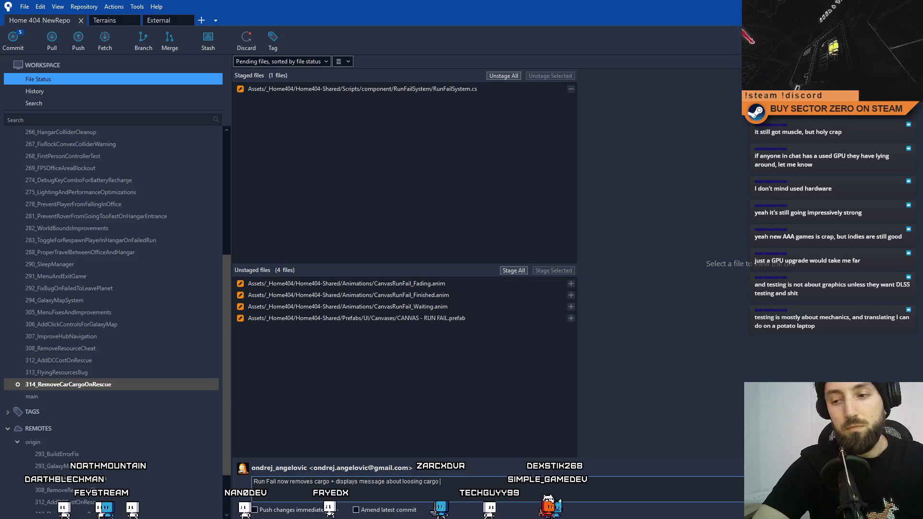
Finish the message ending 'loosing cargo and DC cost' and commit RunFailSystem.cs
type("and CD")
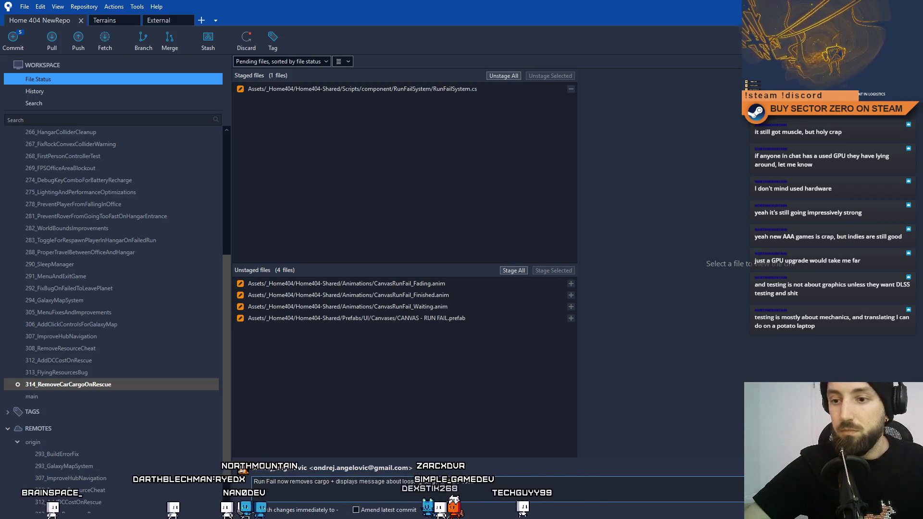
left_click(469, 321)
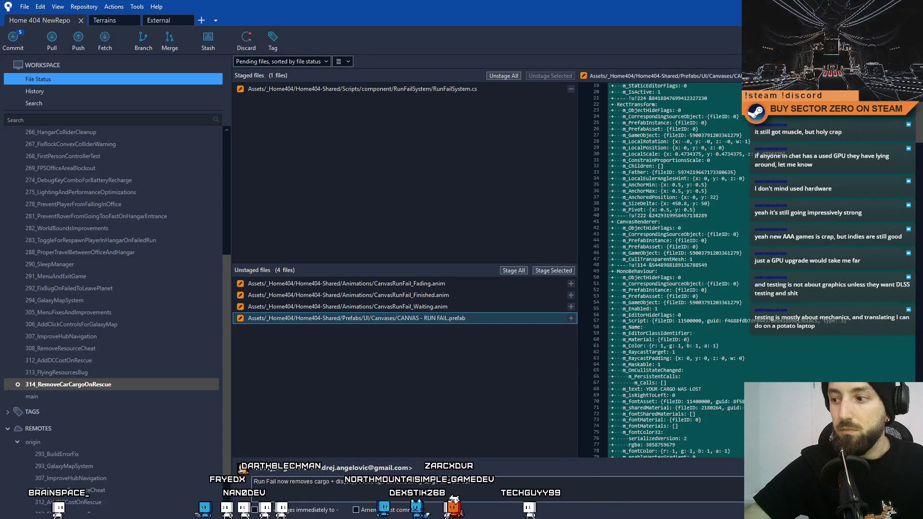
key("ctrl+Return")
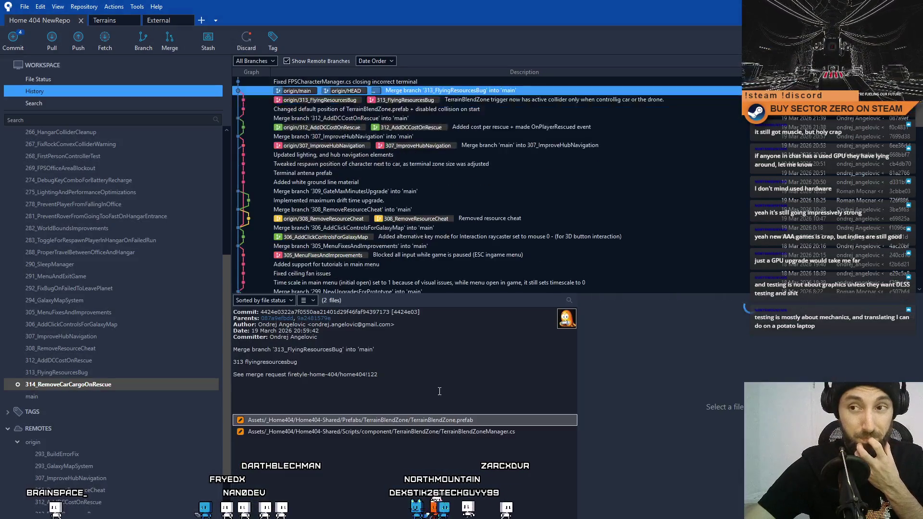
Stage the RUN FAIL prefab and three animations and commit them with the canvas update message
left_click(442, 284)
left_click(460, 320, "shift")
left_click(553, 270)
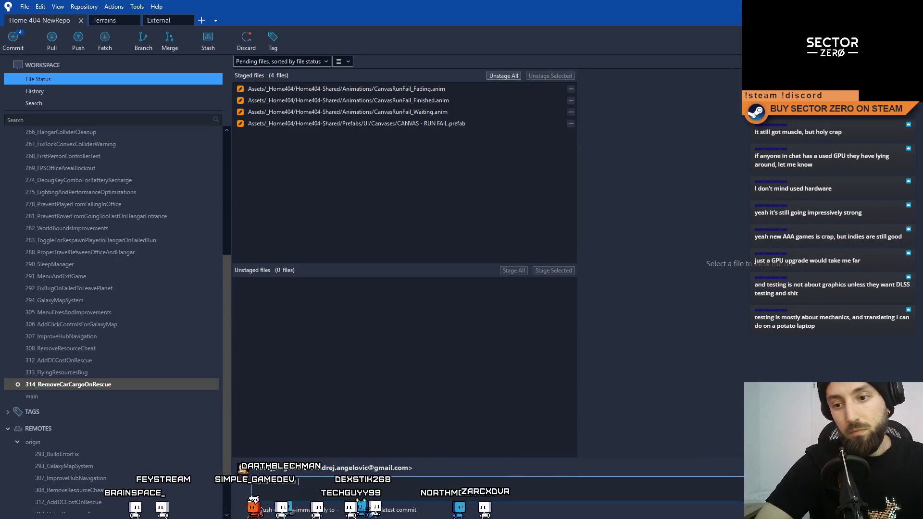
type("with DC c messages + animation update")
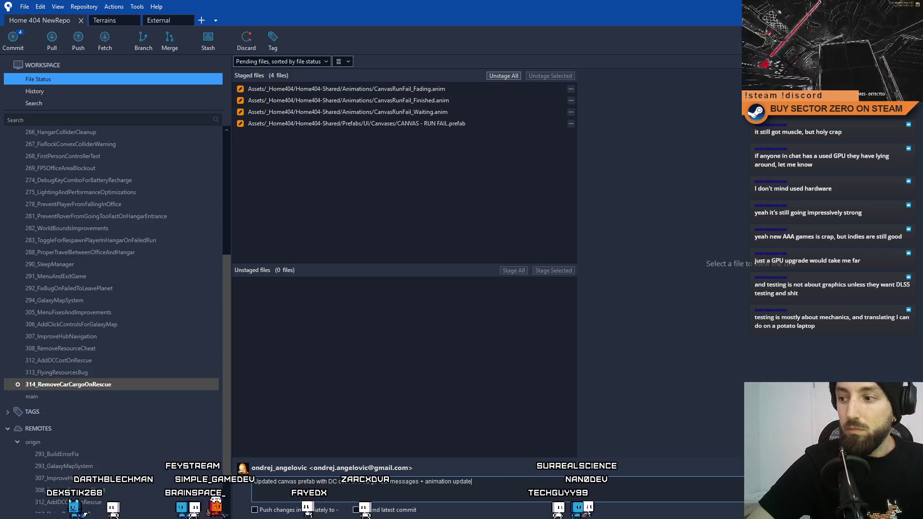
key("ctrl+Return")
key("ctrl+2")
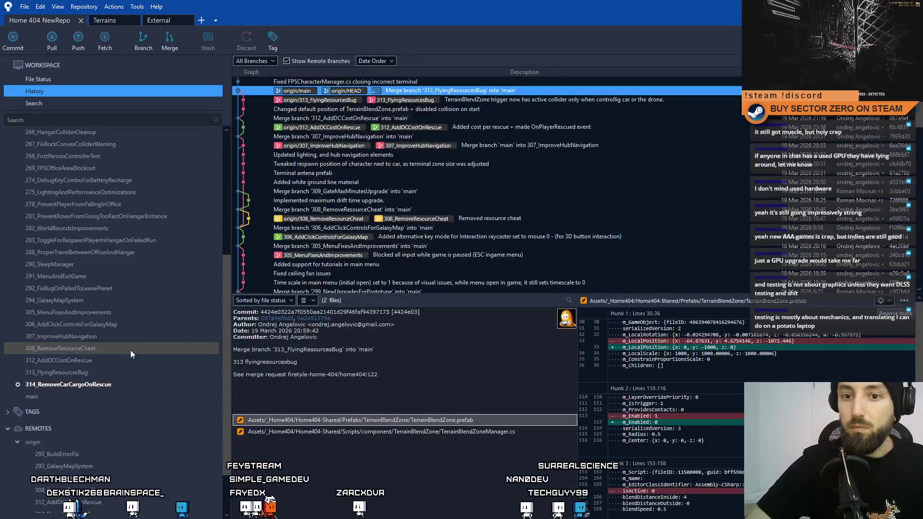
Push 314_RemoveCarCargoOnRescue to origin, then minimise Sourcetree to the desktop
left_click(133, 385)
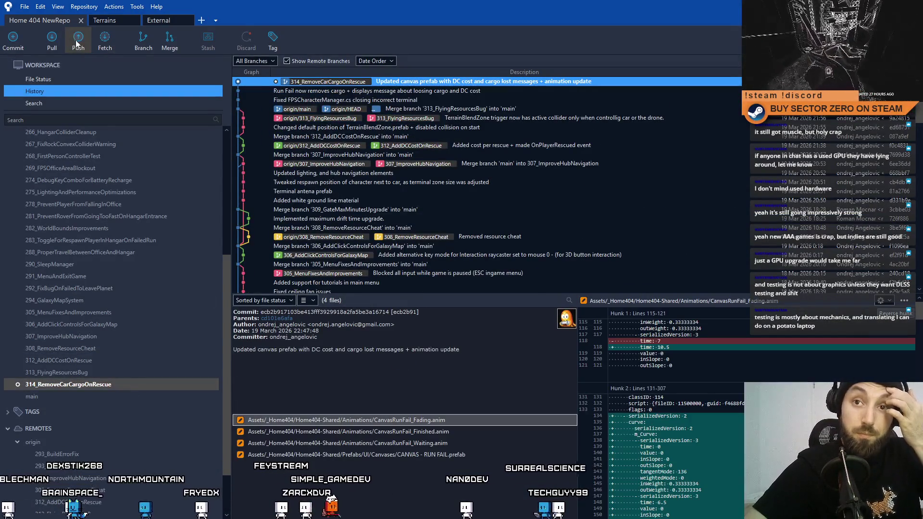
left_click(77, 42)
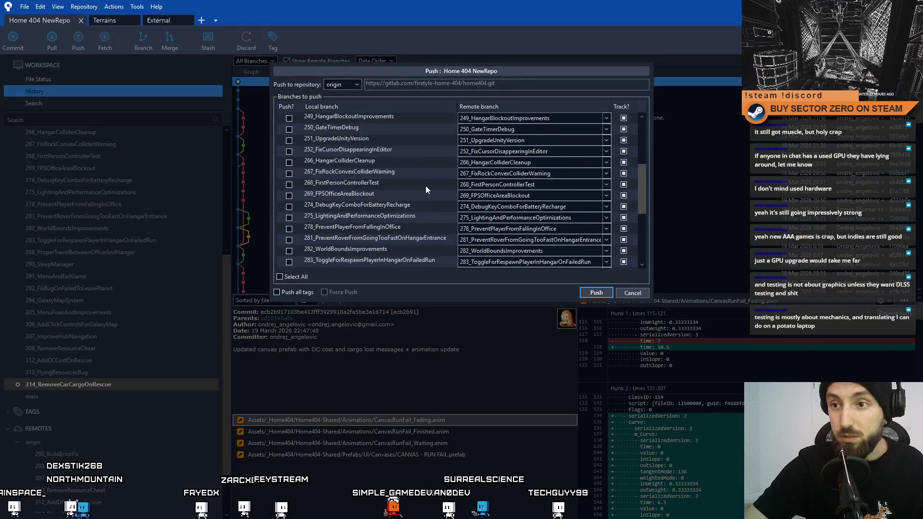
scroll(425, 186, "down", 5)
left_click(327, 249)
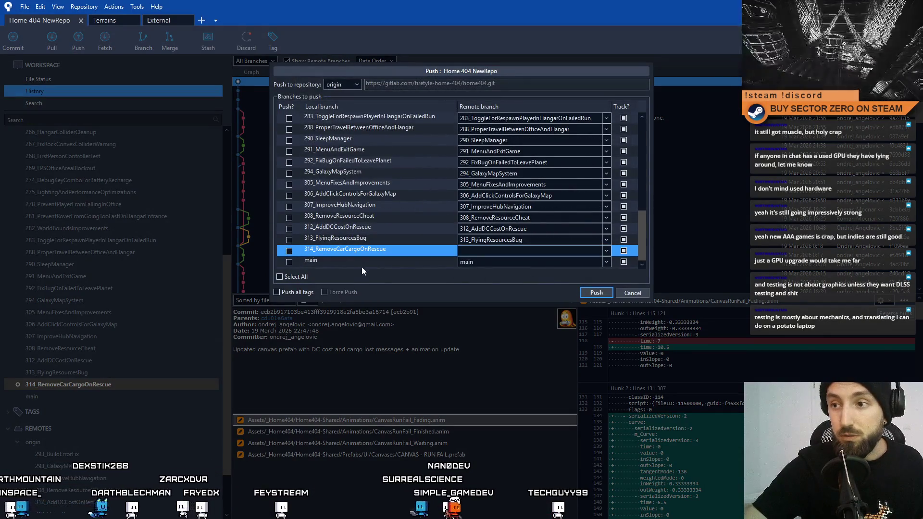
left_click(289, 251)
key("Return")
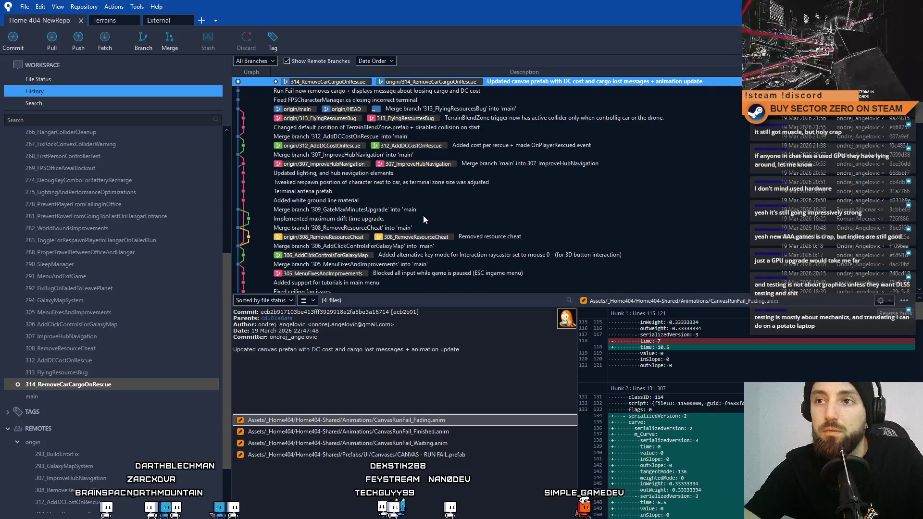
key("super+d")
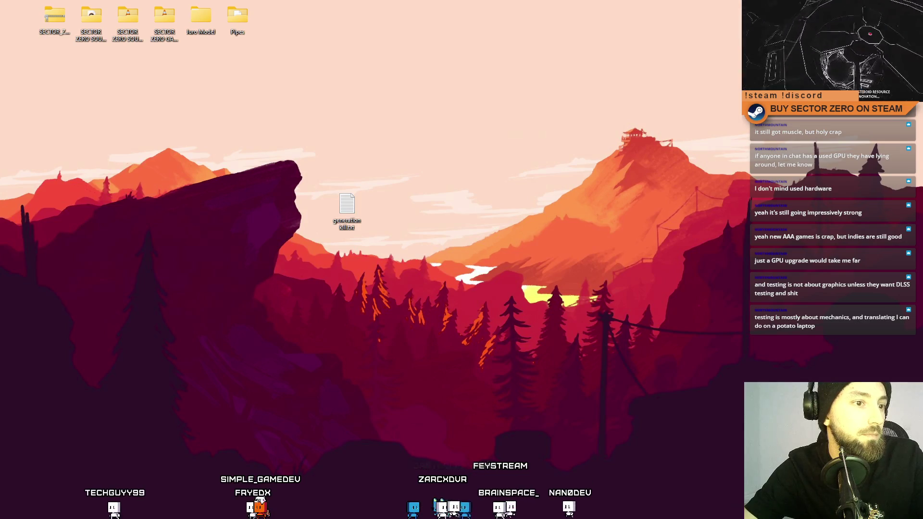
Return to Sourcetree and check out the local main branch
key("alt+Tab")
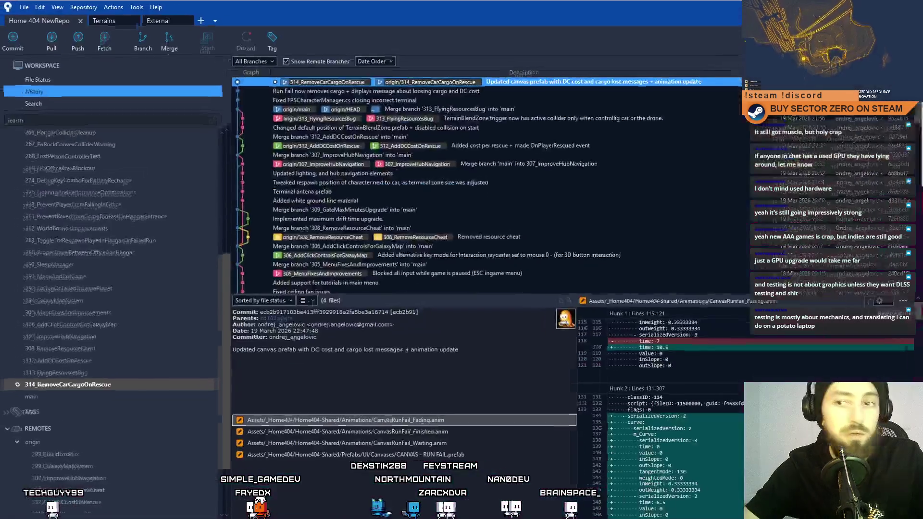
double_click(70, 395)
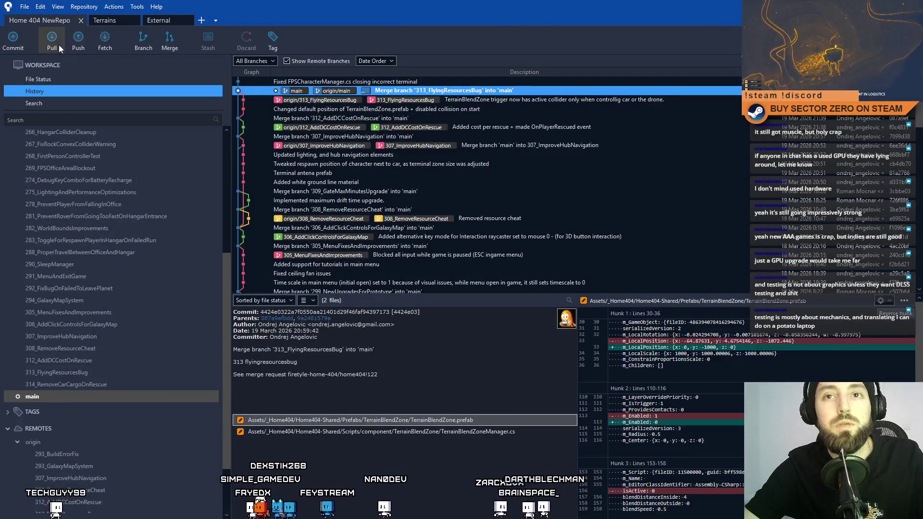
Pull main from origin to bring in the 314_RemoveCarCargoOnRescue merge, confirming nothing is left to commit
left_click(58, 44)
left_click(576, 189)
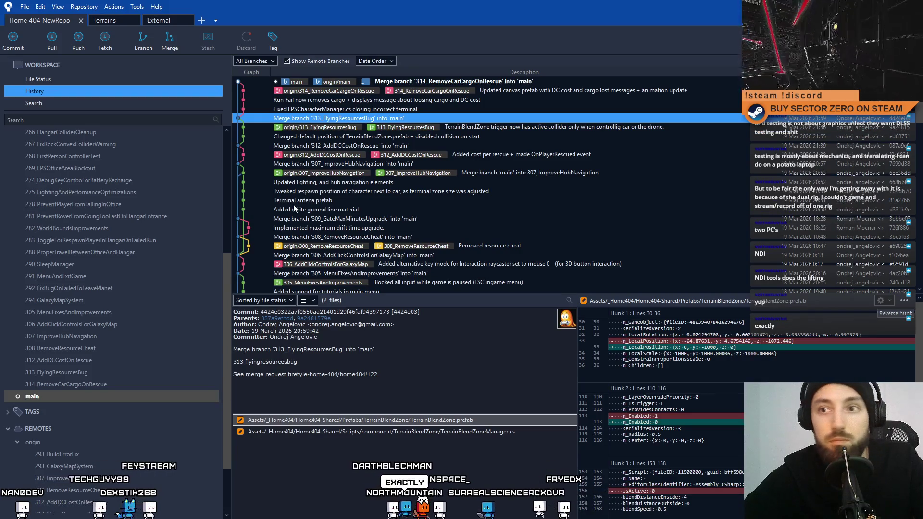
left_click(122, 79)
left_click(118, 88)
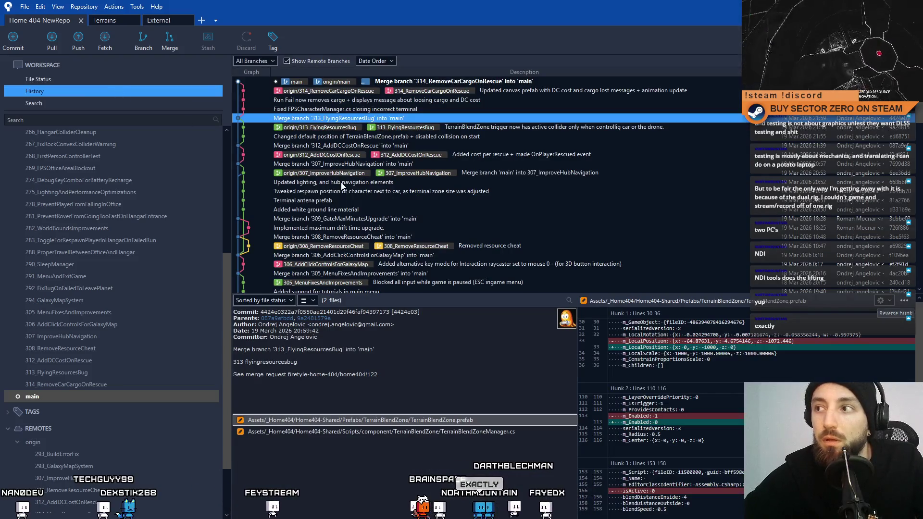